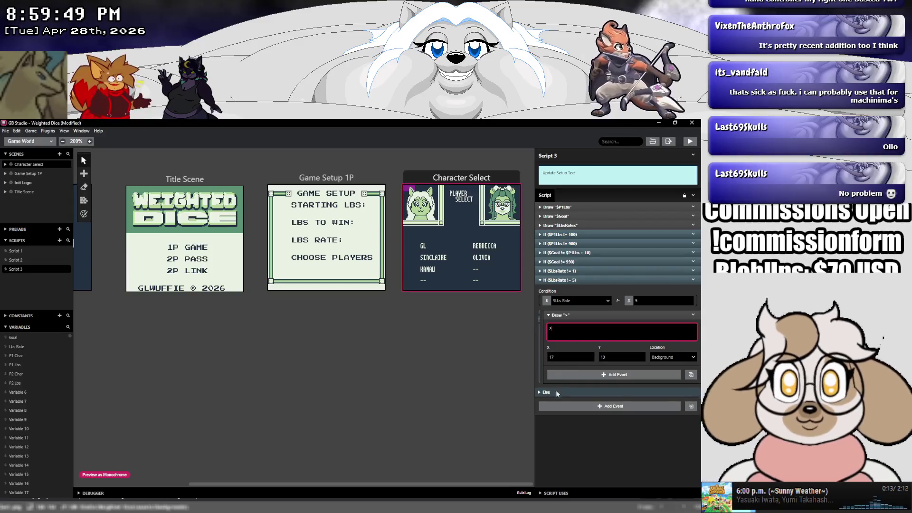
Save the Weighted Dice project and launch a test build of the game.
left_click(5, 130)
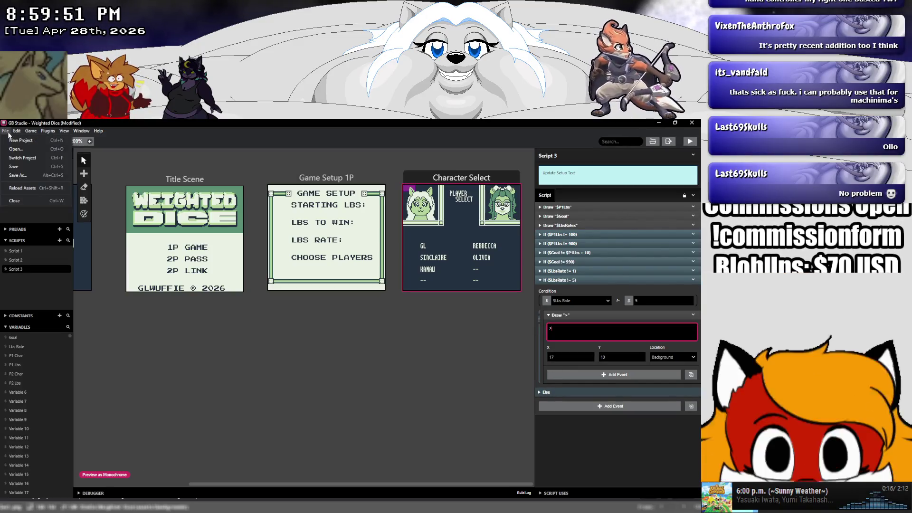
left_click(19, 167)
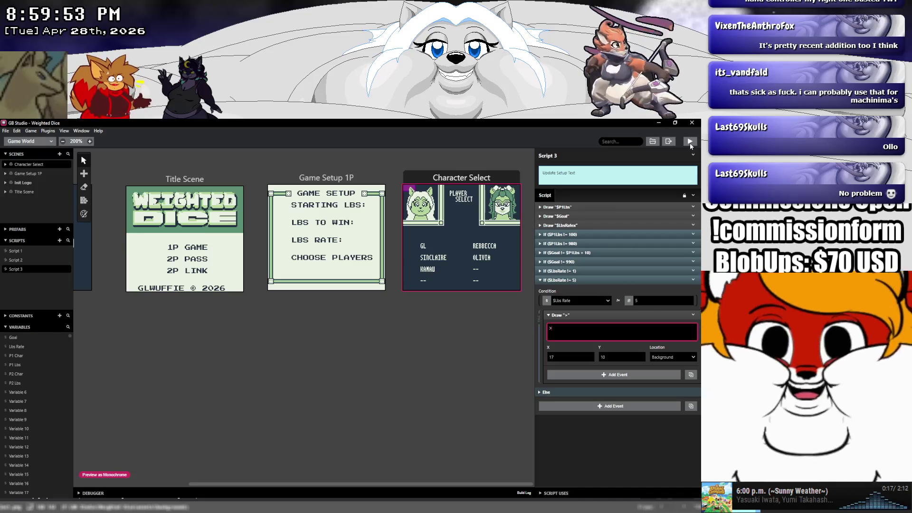
left_click(689, 143)
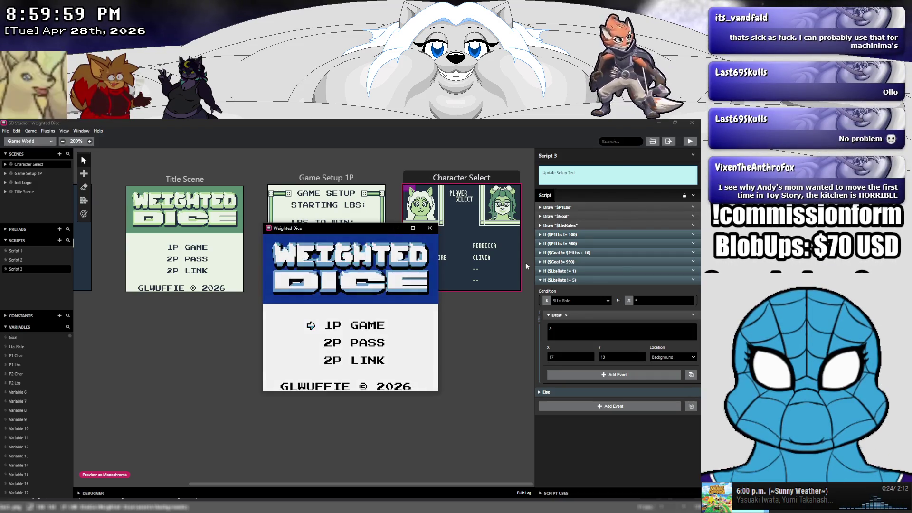
Start a 1P GAME and raise STARTING LBS to 530.
key("z")
key("Right")
key("Right")
key("Right")
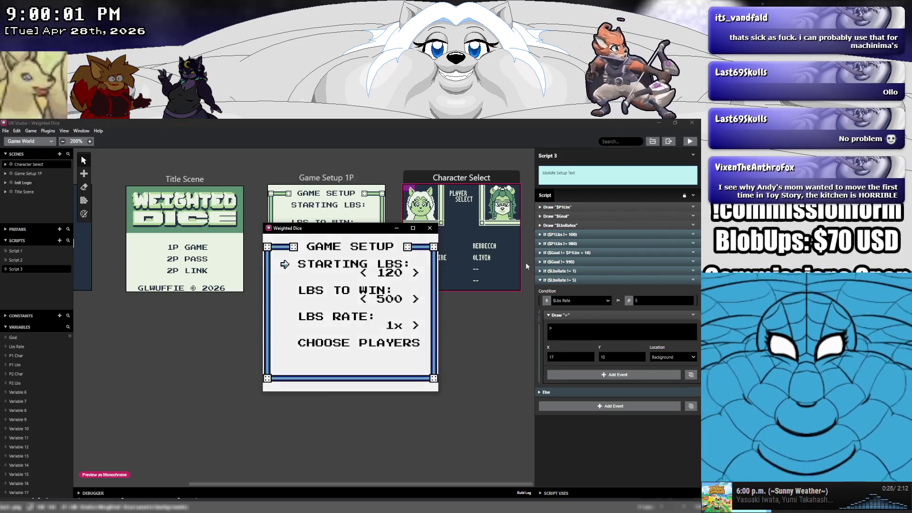
key("Right")
key("Right")
key("Right")
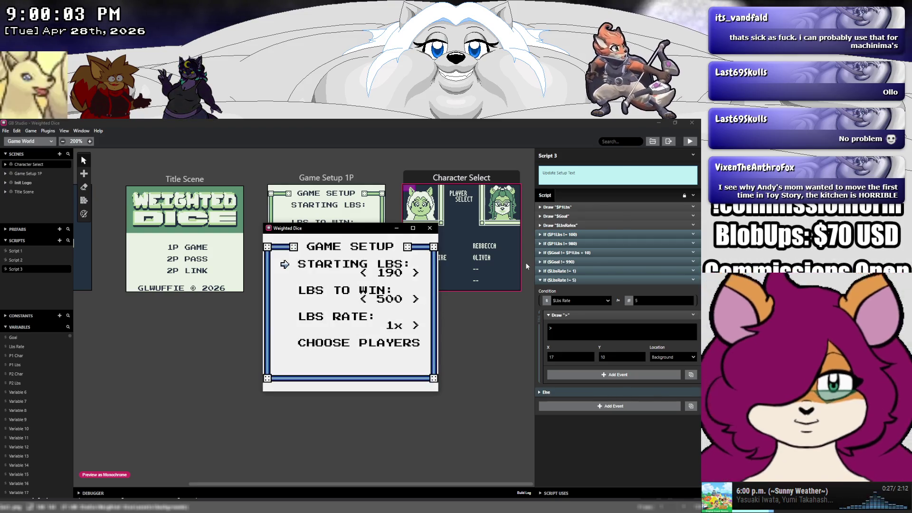
key("Right")
key("Right")
key("Right")
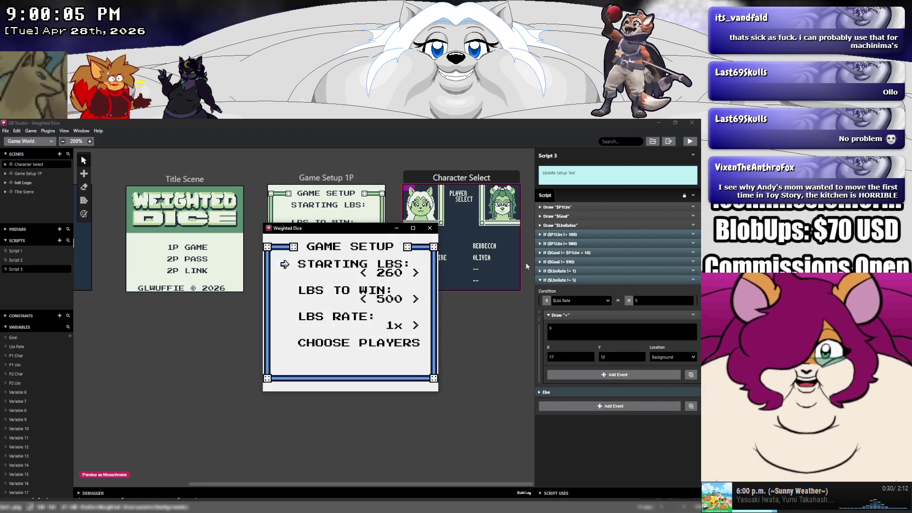
key("Right")
key("Right")
key("Right")
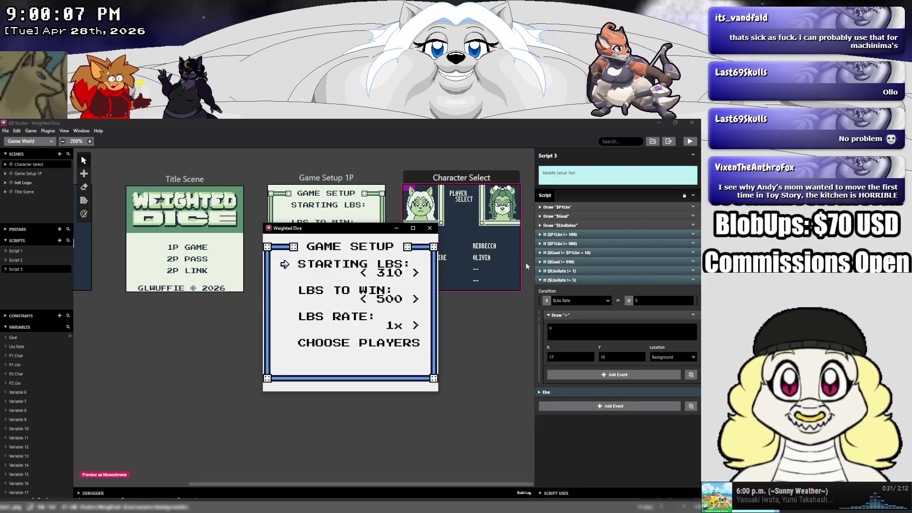
key("Right")
key("Right")
key("Right")
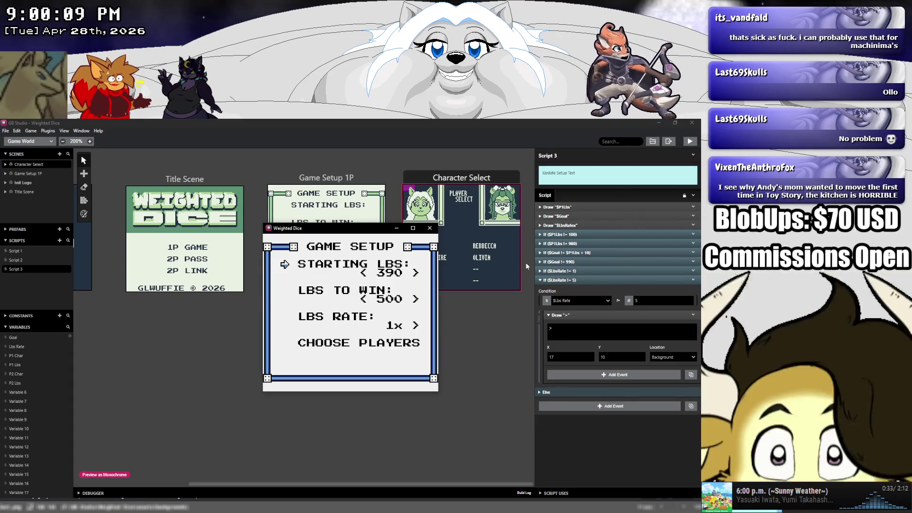
key("Right")
key("Right")
key("Right")
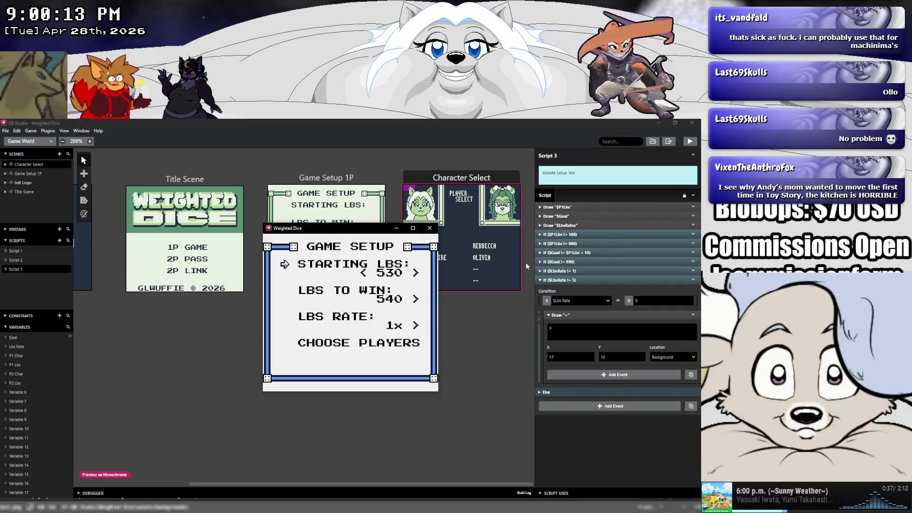
Adjust LBS TO WIN, ending at 620.
key("Down")
key("Right")
key("Right")
key("Right")
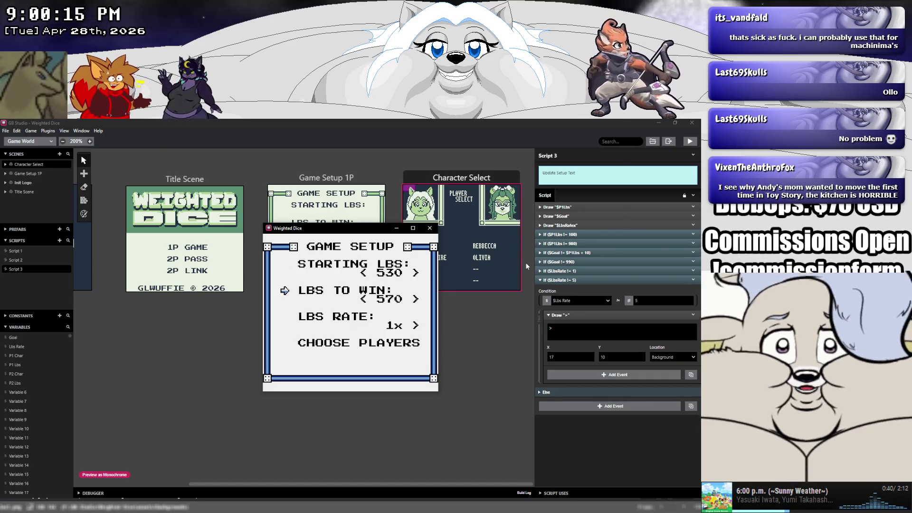
key("Left")
key("Left")
key("Left")
key("Right")
key("Right")
key("Right")
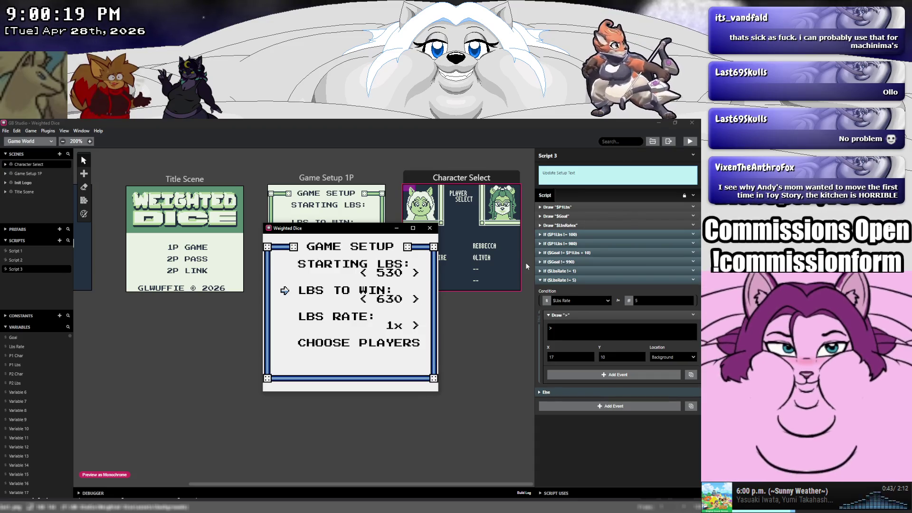
key("Left")
Push LBS RATE to its 5x maximum, then set it back to 1x.
key("Down")
key("Right")
key("Right")
key("Right")
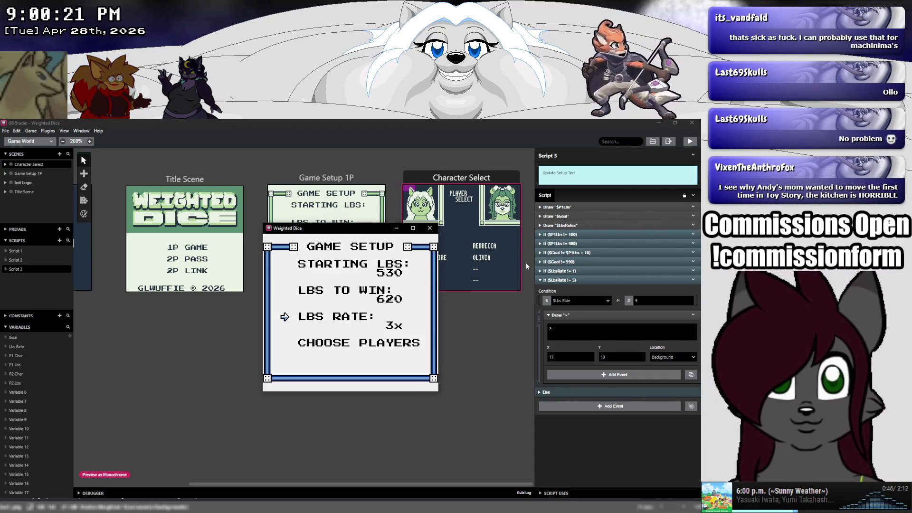
key("Left")
key("Right")
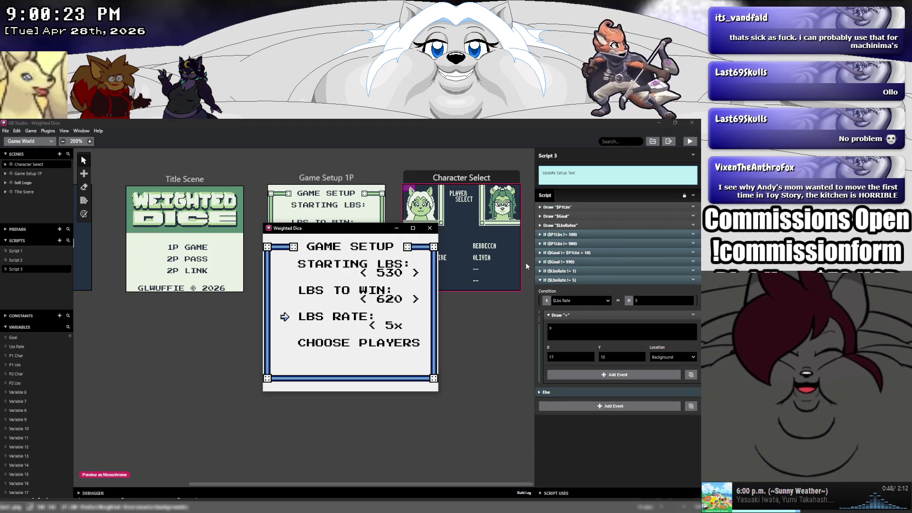
key("Left")
key("Left")
key("Left")
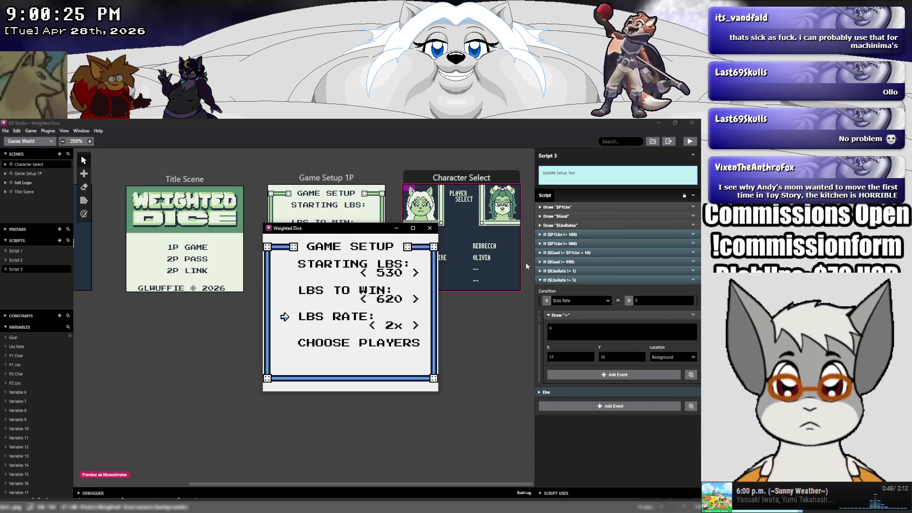
Return to STARTING LBS and raise it to 570.
key("Up")
key("Up")
key("Up")
key("Down")
key("Right")
key("Right")
key("Right")
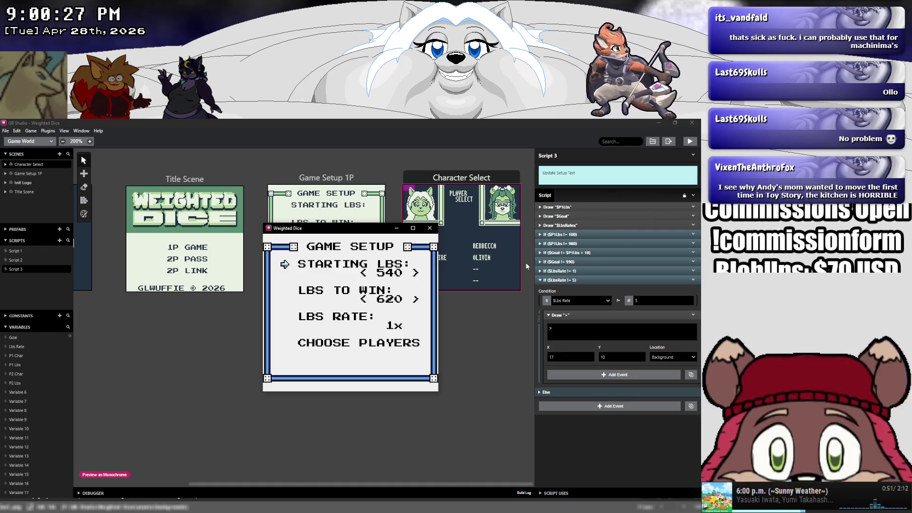
key("Right")
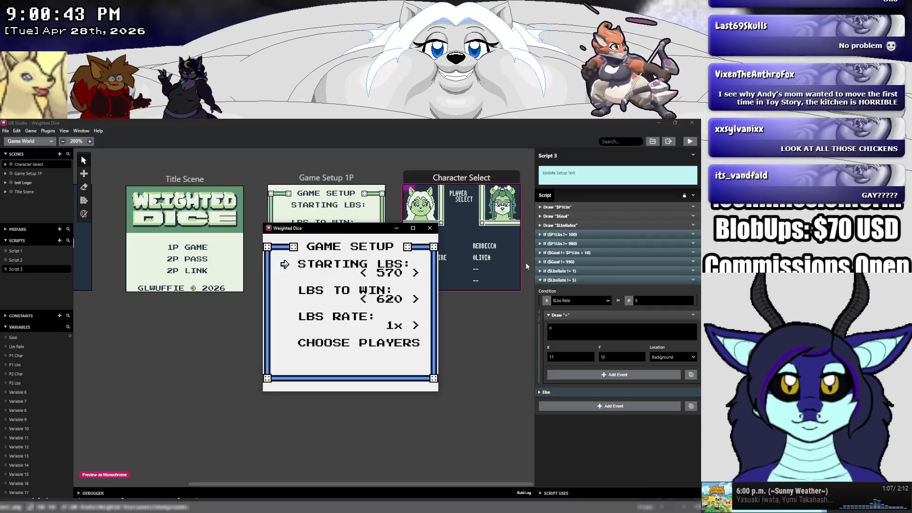
Raise STARTING LBS to 710 and LBS TO WIN to 720.
key("Right")
key("Right")
key("Right")
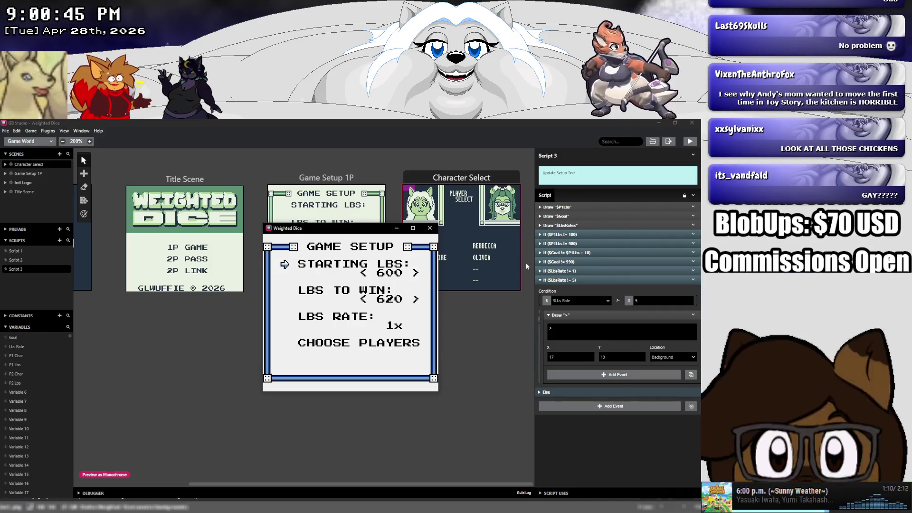
key("Right")
key("Right")
key("Right")
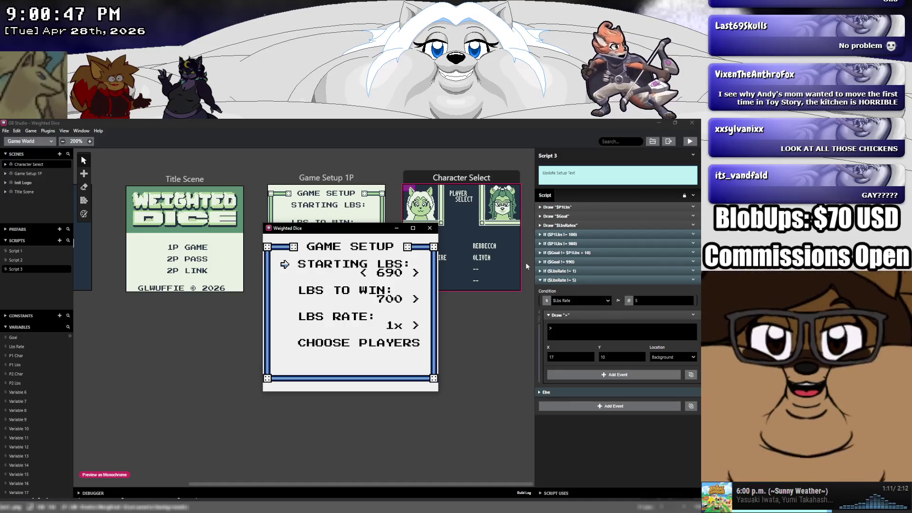
key("Down")
key("Right")
key("Right")
key("Right")
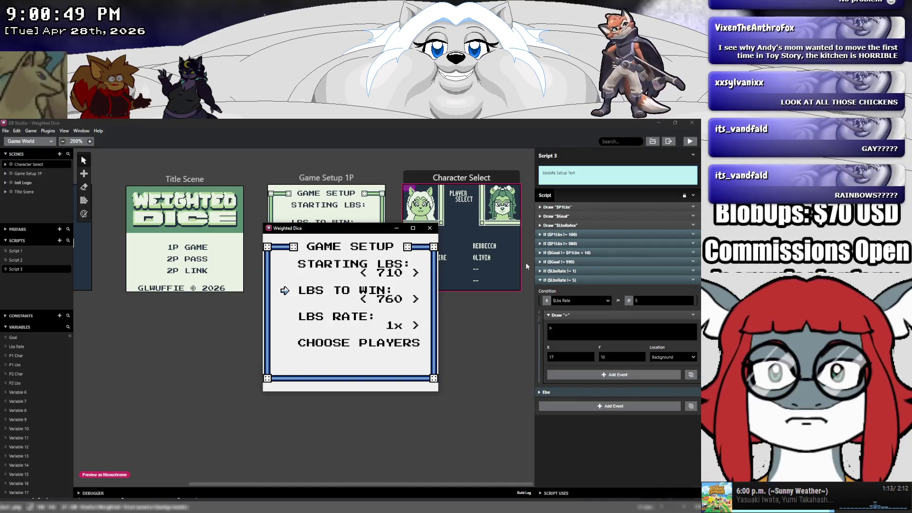
key("Left")
key("Left")
key("Left")
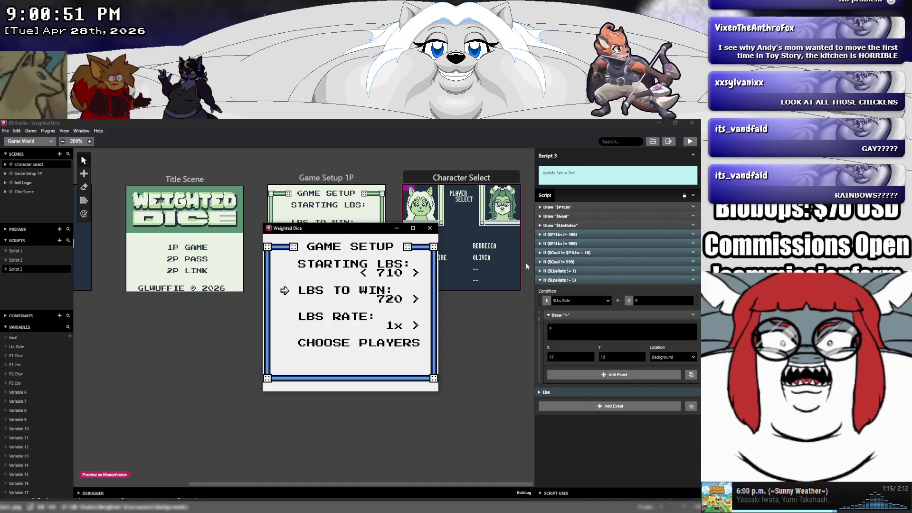
Lower STARTING LBS to its 100 minimum, then raise it to 150.
key("Up")
key("Left")
key("Left")
key("Left")
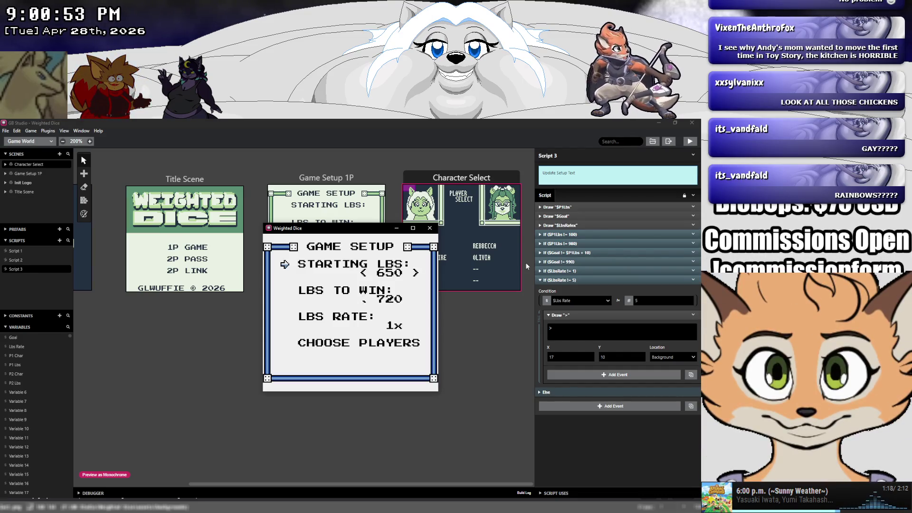
key("Left")
key("Left")
key("Left")
key("Left")
key("Left")
key("Left")
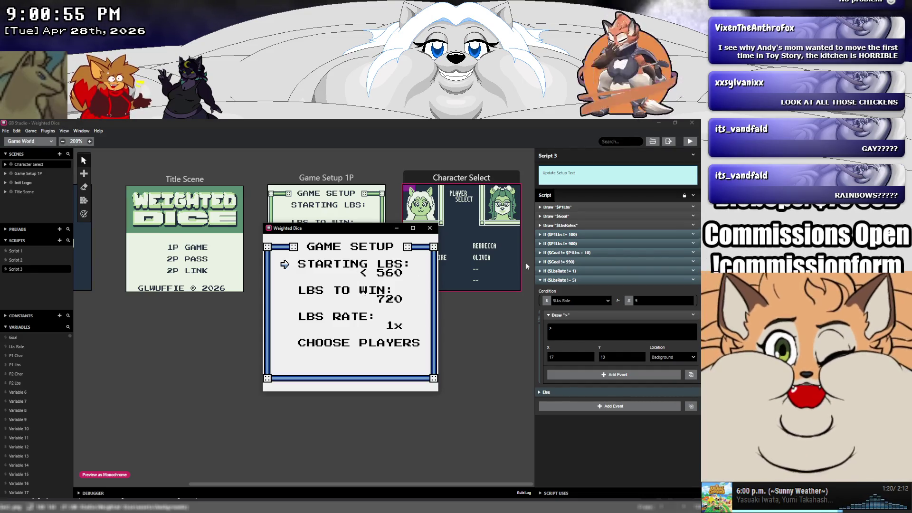
key("Left")
key("Left")
key("Left")
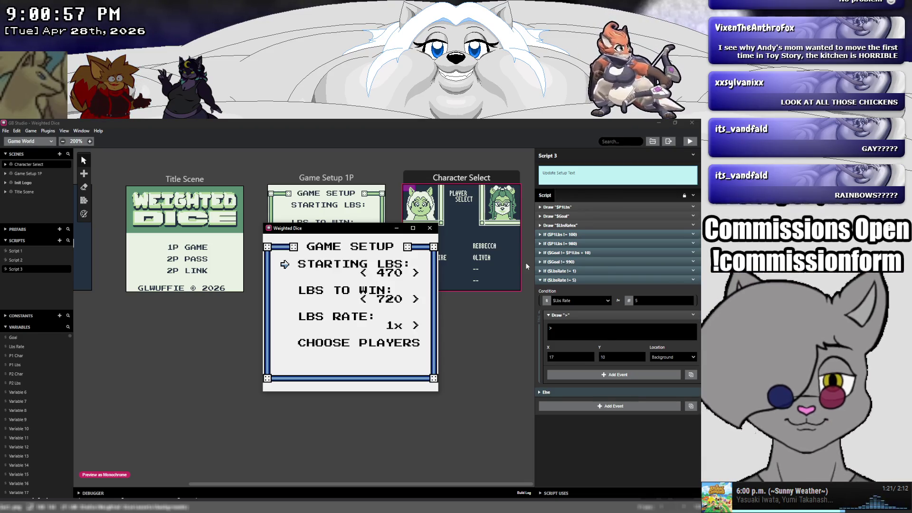
key("Left")
key("Left")
key("Left")
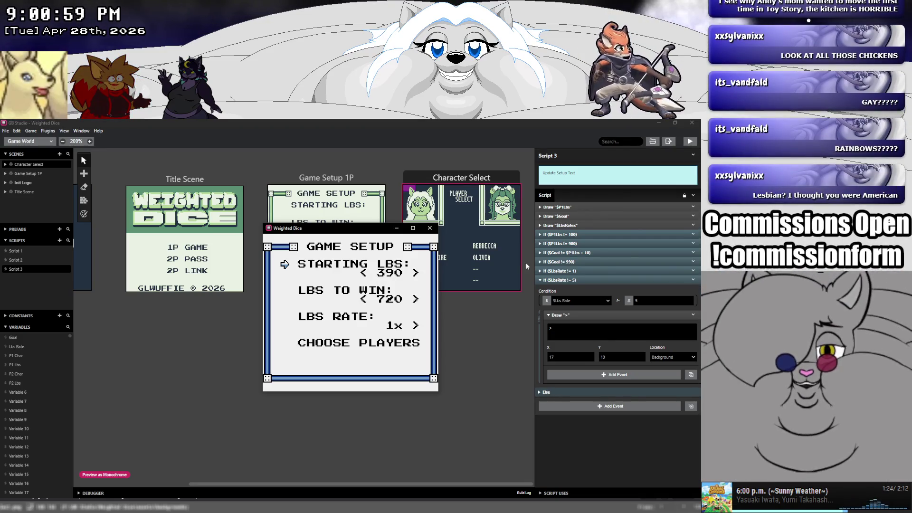
key("Left")
key("Left")
key("Left")
key("Left")
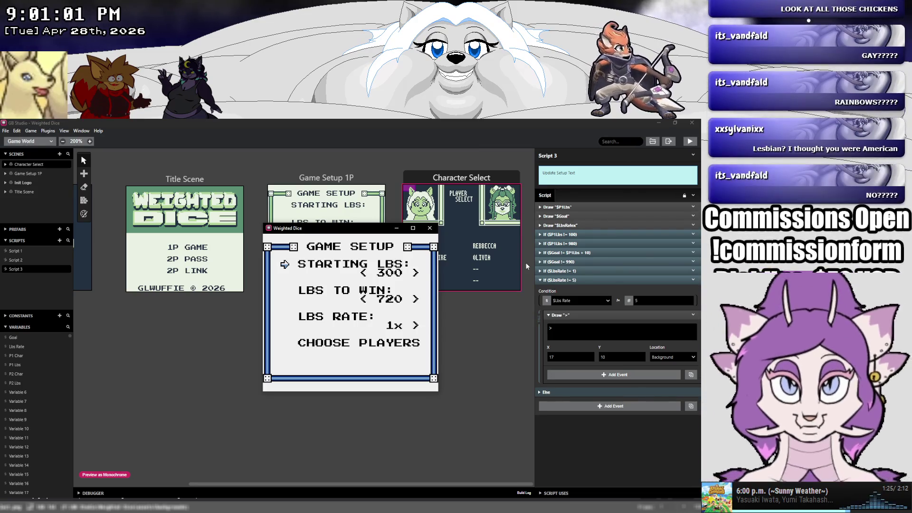
key("Left")
key("Left")
key("Left")
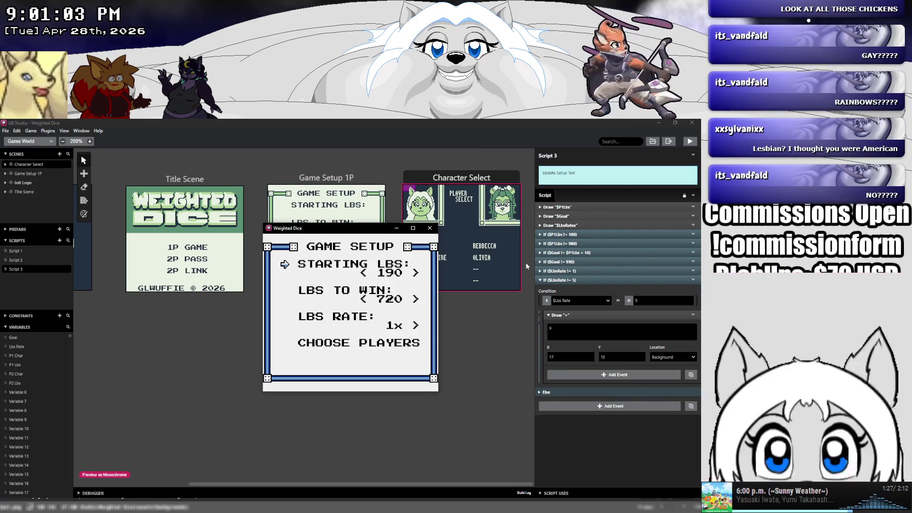
key("Left")
key("Left")
key("Left")
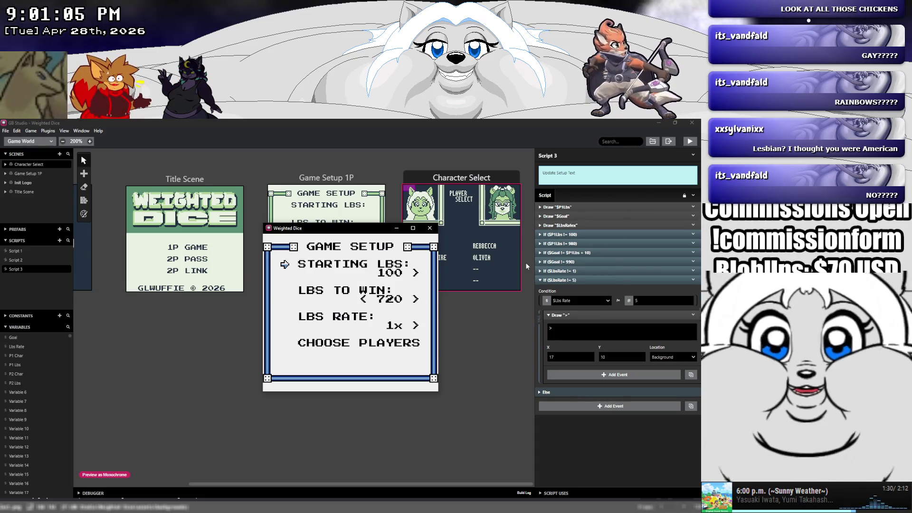
key("Right")
key("Right")
key("Right")
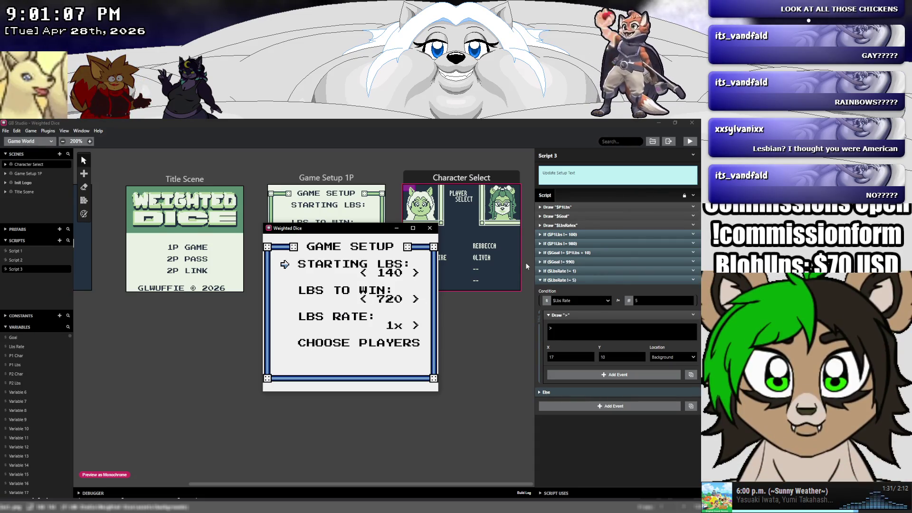
Toggle LBS RATE to 2x and back to 1x, then close the preview.
key("Down")
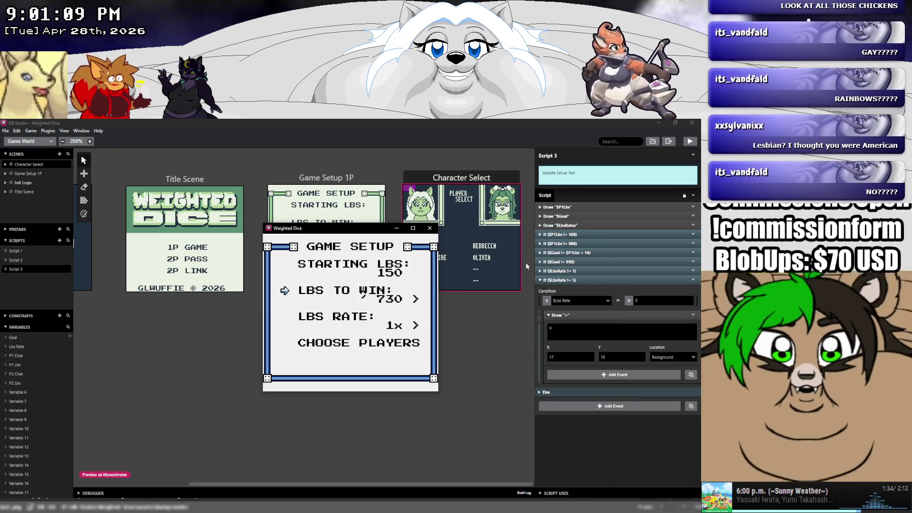
key("Down")
key("Down")
key("Up")
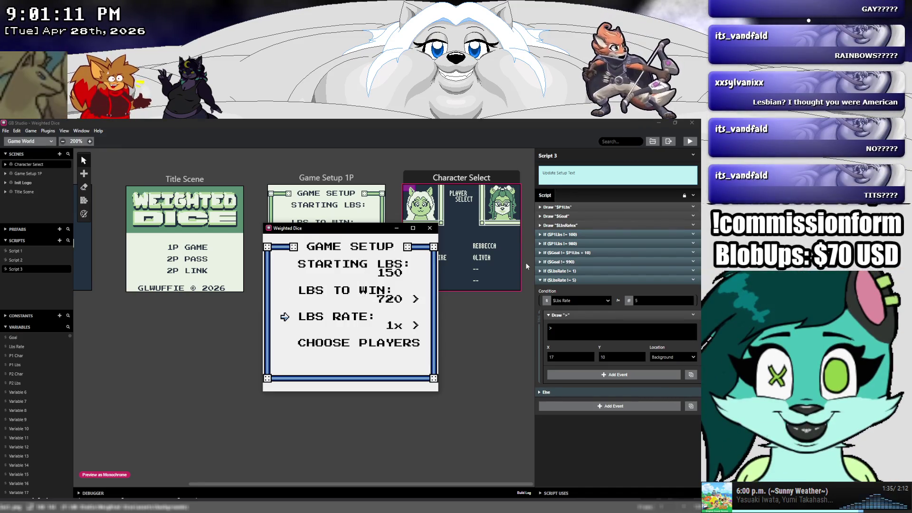
key("Right")
key("Left")
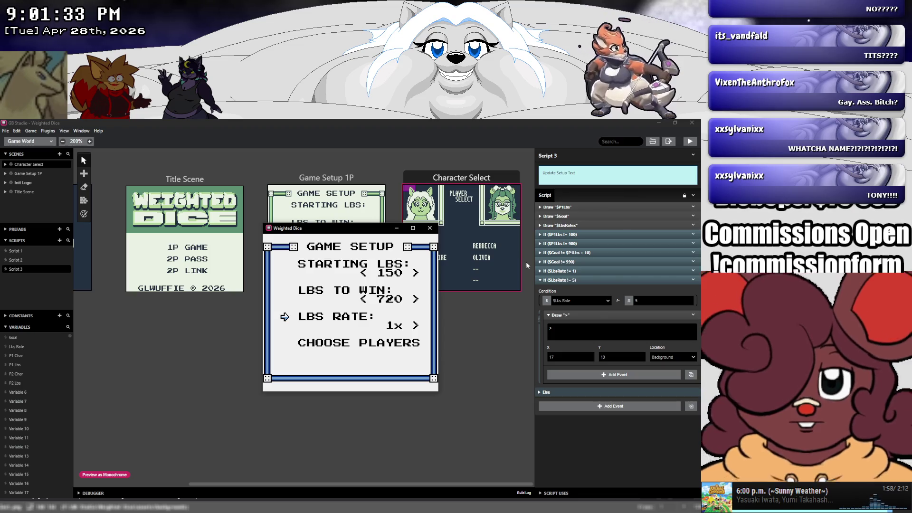
left_click(429, 228)
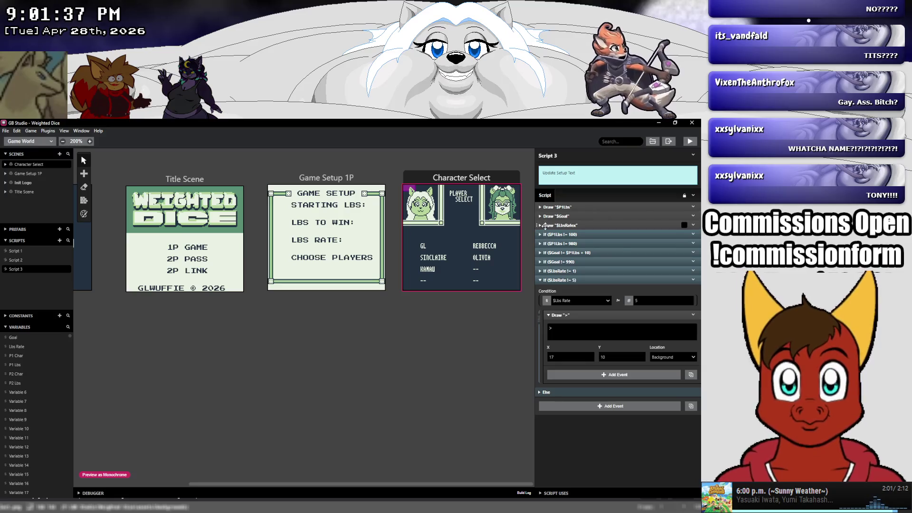
Collapse the $LbsRate != 5 condition and save the project.
left_click(540, 281)
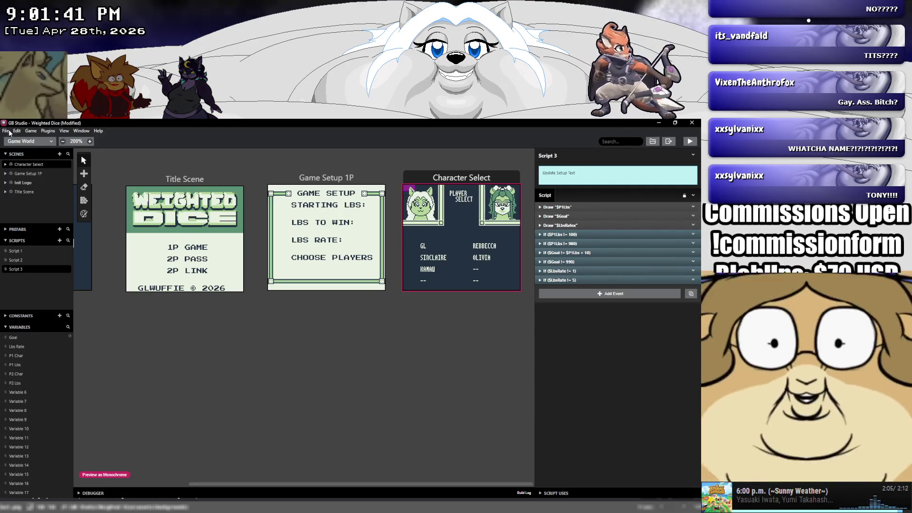
left_click(6, 132)
left_click(21, 167)
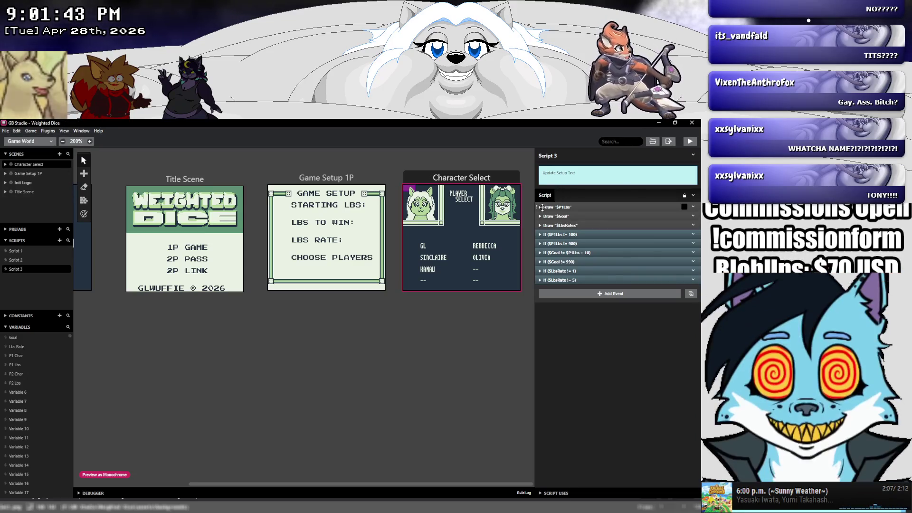
Expand the Draw $P1Lbs event and the $P1Lbs != 100 condition.
left_click(540, 207)
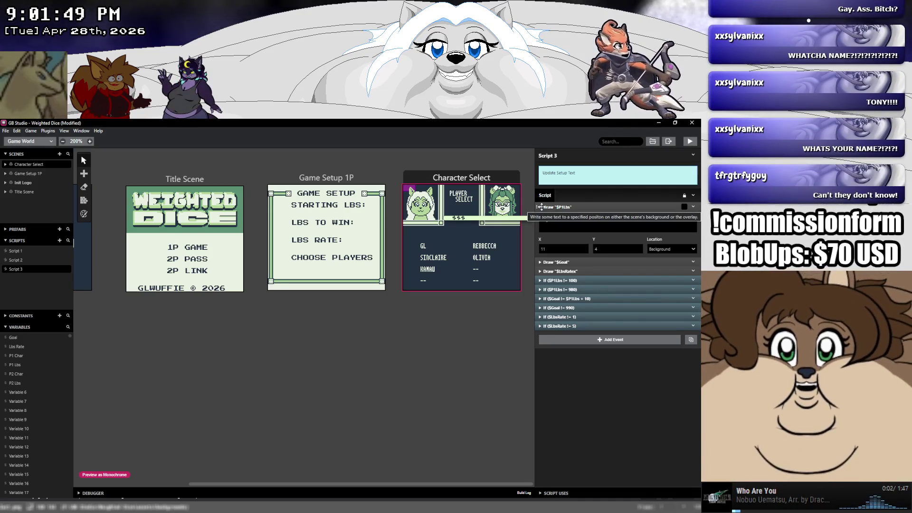
left_click(540, 280)
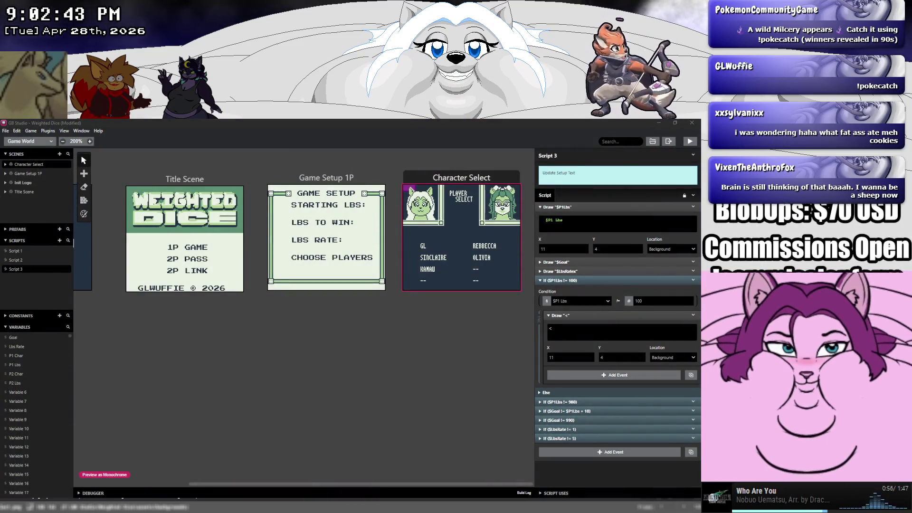
key("alt+Tab")
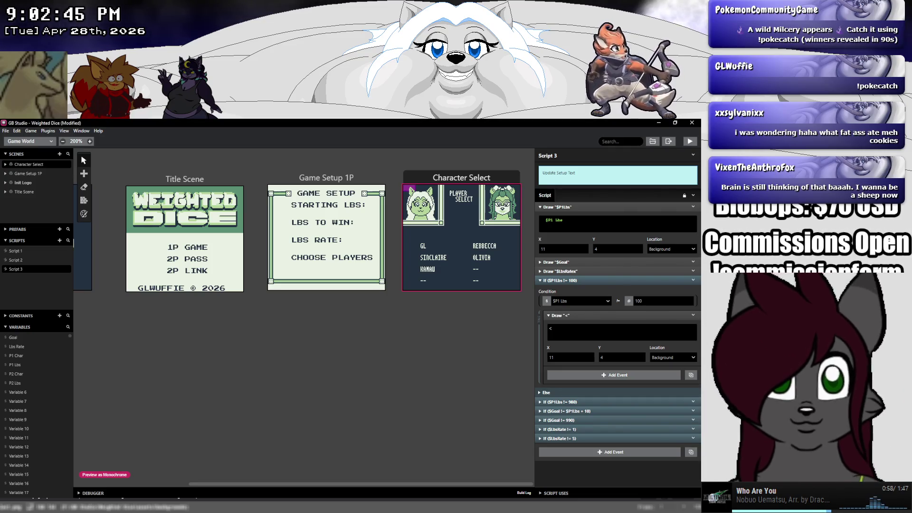
key("alt+Tab")
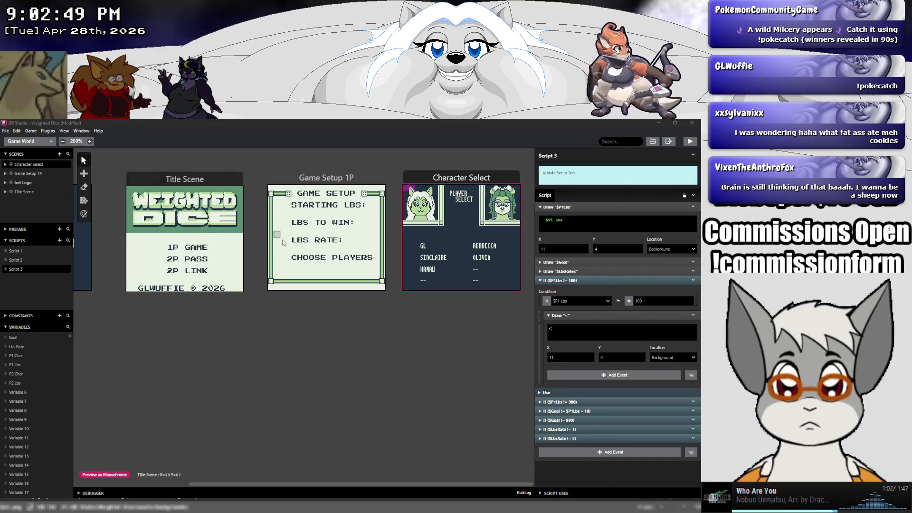
left_click(5, 131)
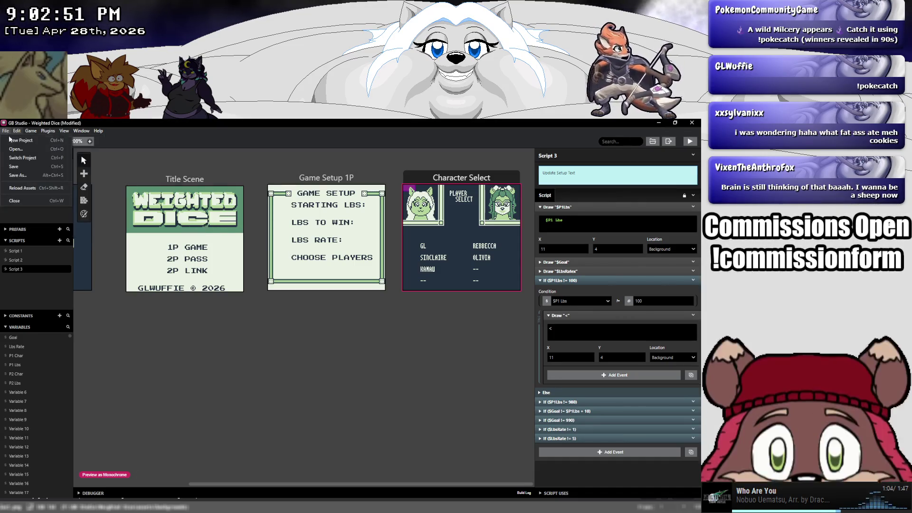
Save, then change the top Draw text to '< $P1 Lbs >'.
left_click(14, 166)
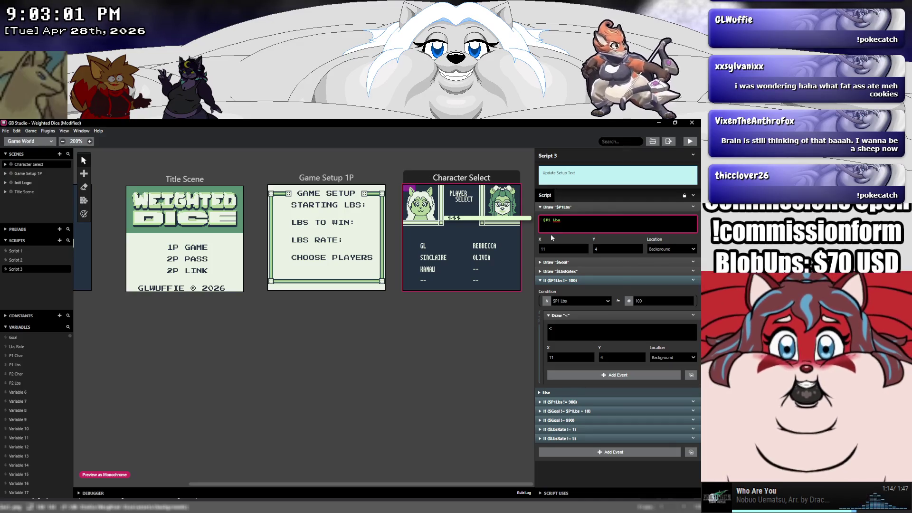
type("<")
left_click(577, 220)
type(">")
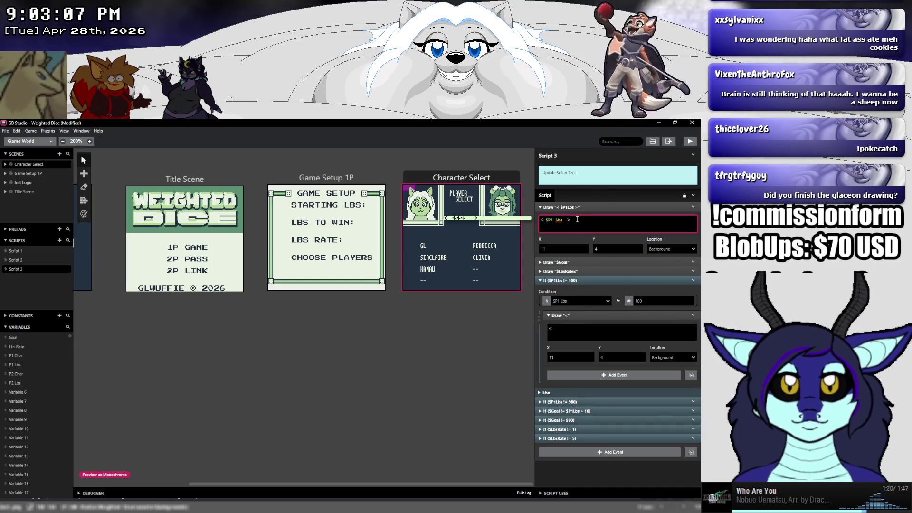
left_click_drag(577, 219, 518, 223)
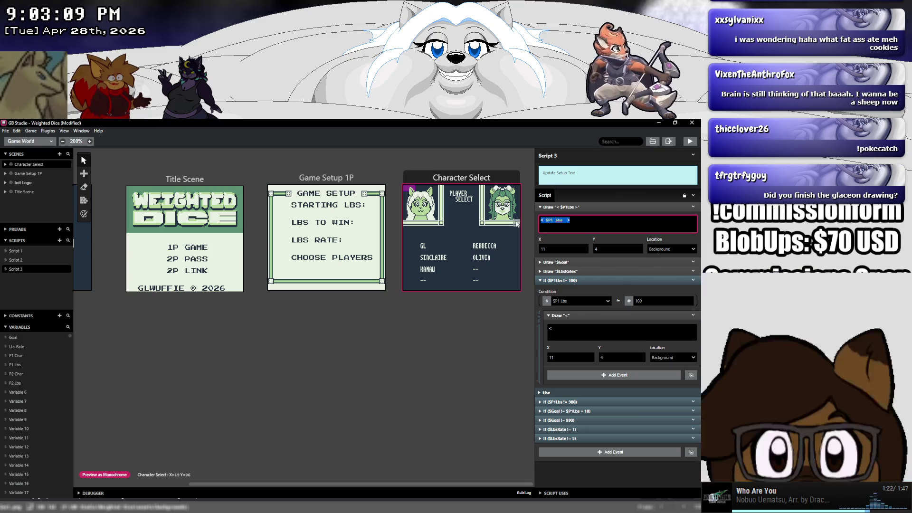
Paste '< $P1 Lbs >' into the Draw inside the 100 check and expand its Else.
mouse_move(591, 326)
key("ctrl+c")
left_click(591, 327)
key("ctrl+a")
key("ctrl+v")
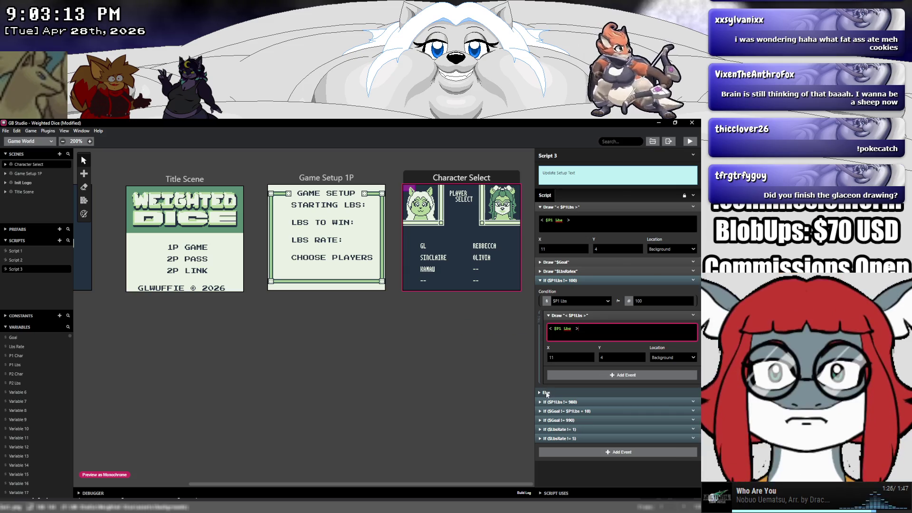
mouse_move(563, 338)
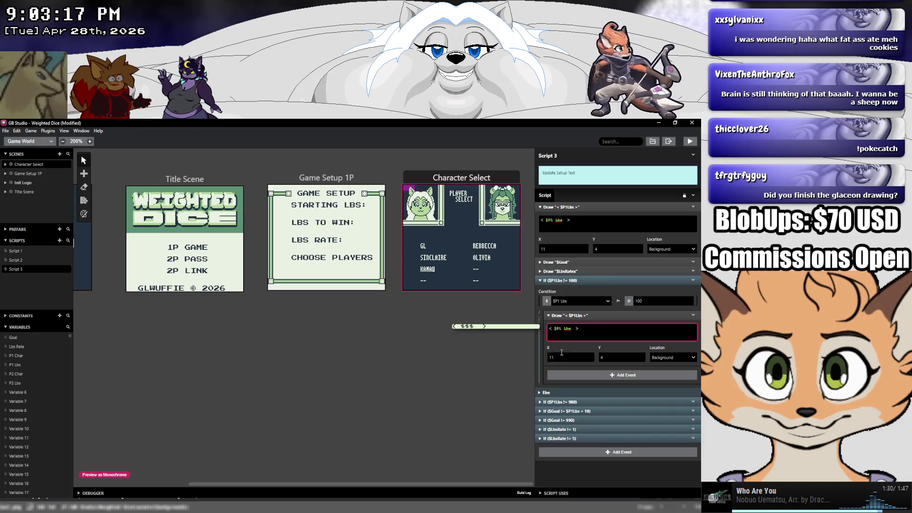
left_click(544, 393)
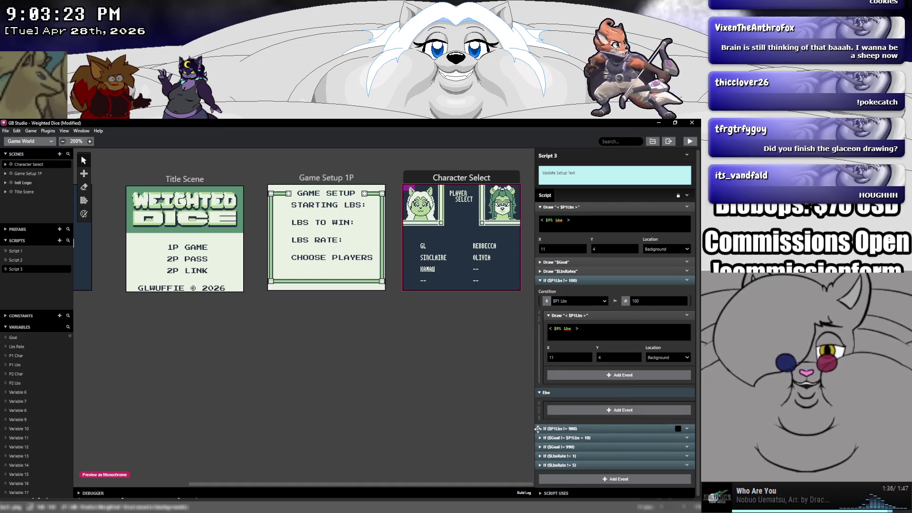
Nest the $P1Lbs != 980 check under Else and set its Draw to '< $P1 Lbs >'.
left_click_drag(537, 429, 548, 408)
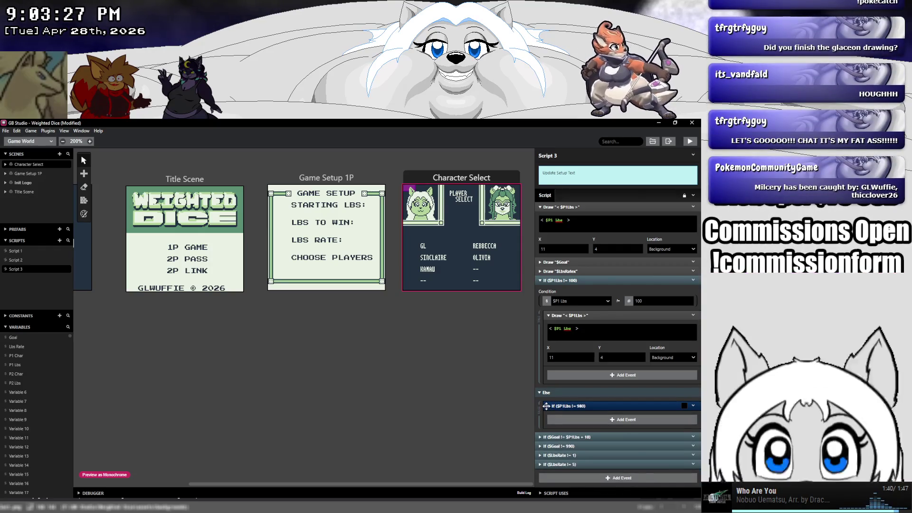
left_click(547, 406)
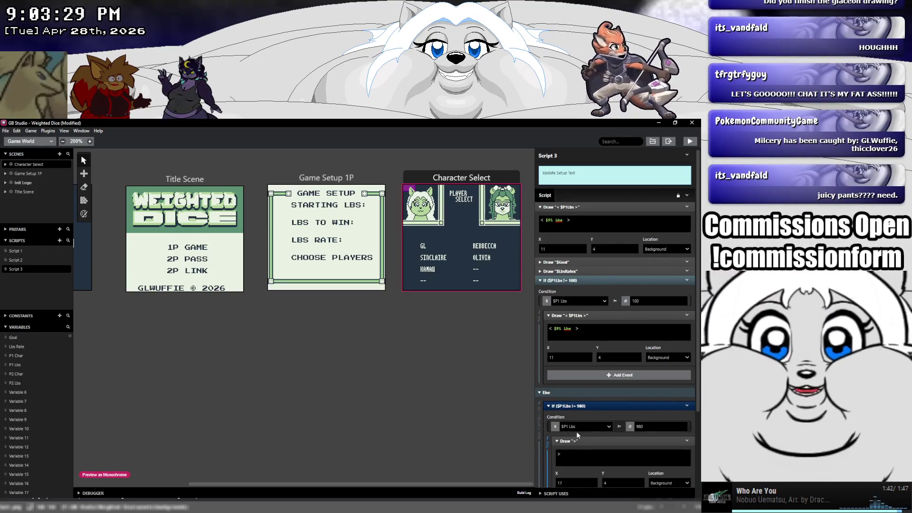
left_click(565, 455)
key("ctrl+v")
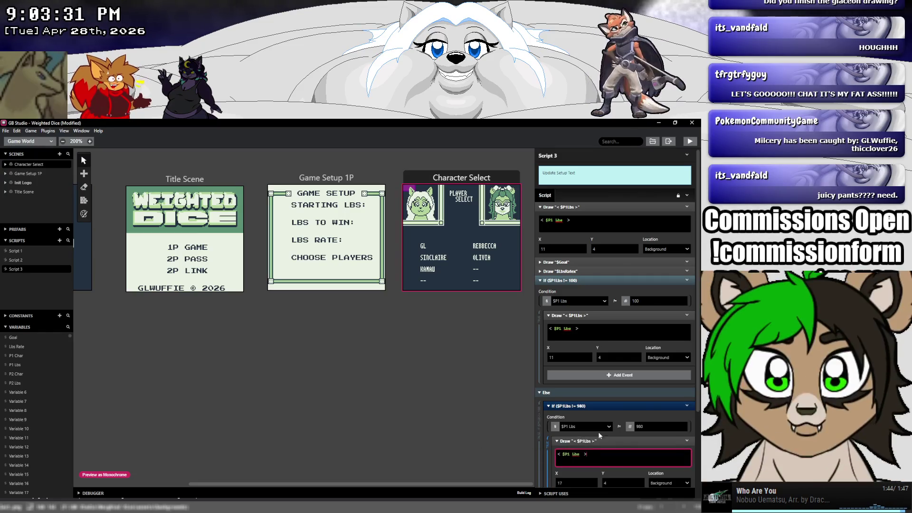
Switch both the 980 and 100 checks to Equal To.
left_click(619, 427)
mouse_move(635, 456)
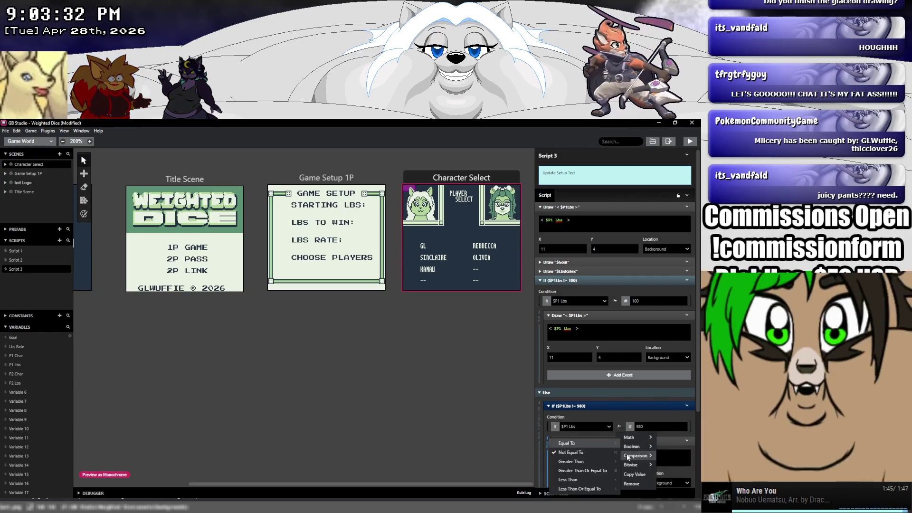
left_click(589, 444)
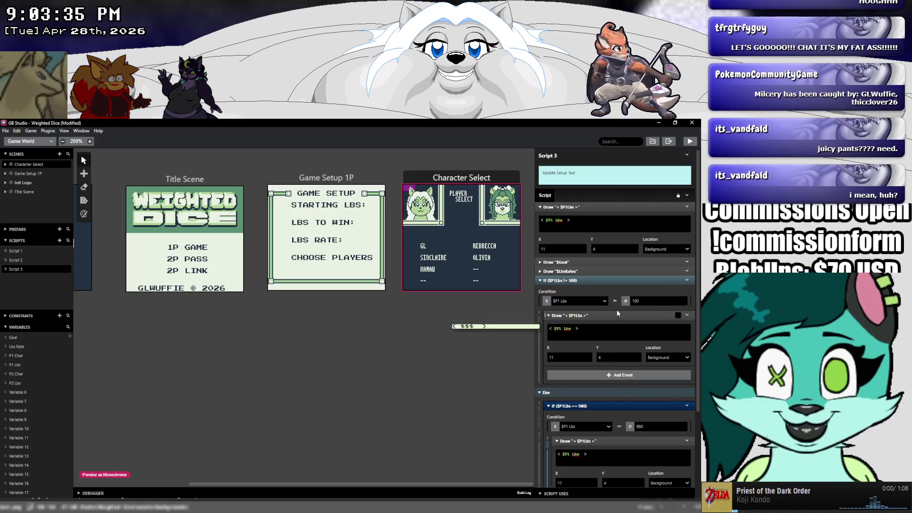
left_click(615, 301)
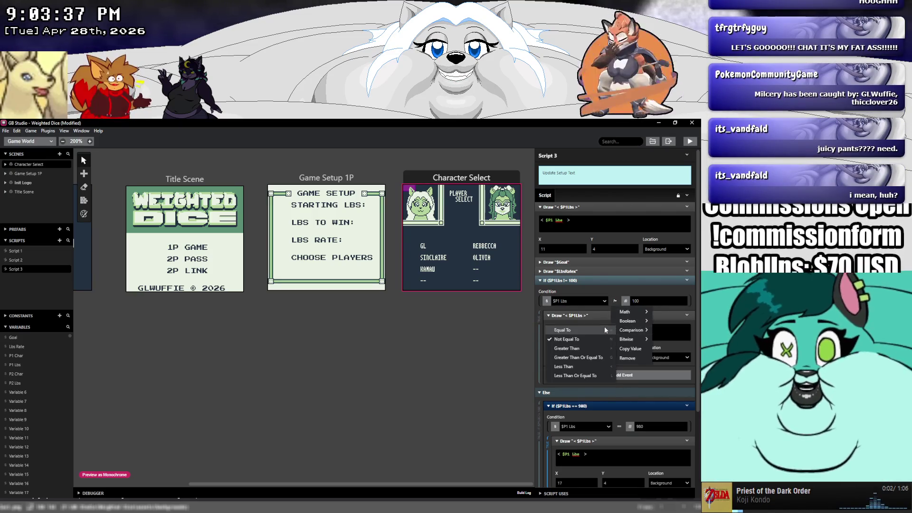
left_click(606, 329)
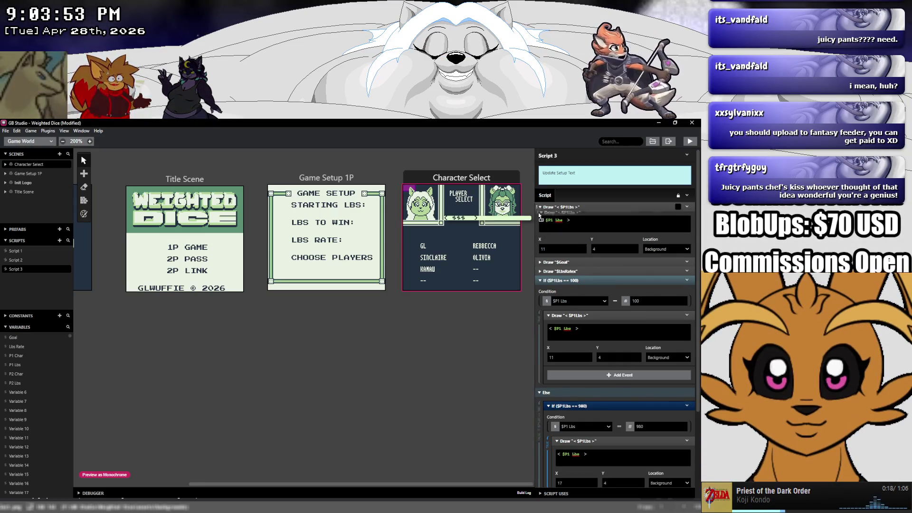
Move the top '< $P1Lbs >' Draw event into the innermost Else branch.
mouse_move(535, 208)
left_mouse_down()
mouse_move(572, 487)
mouse_move(568, 473)
left_mouse_up()
scroll(569, 473, "down", 3)
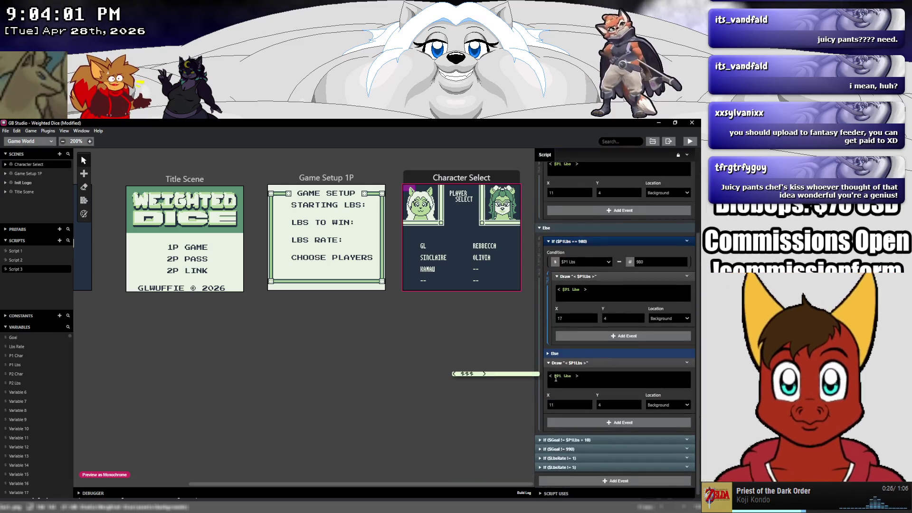
left_click_drag(548, 357, 559, 390)
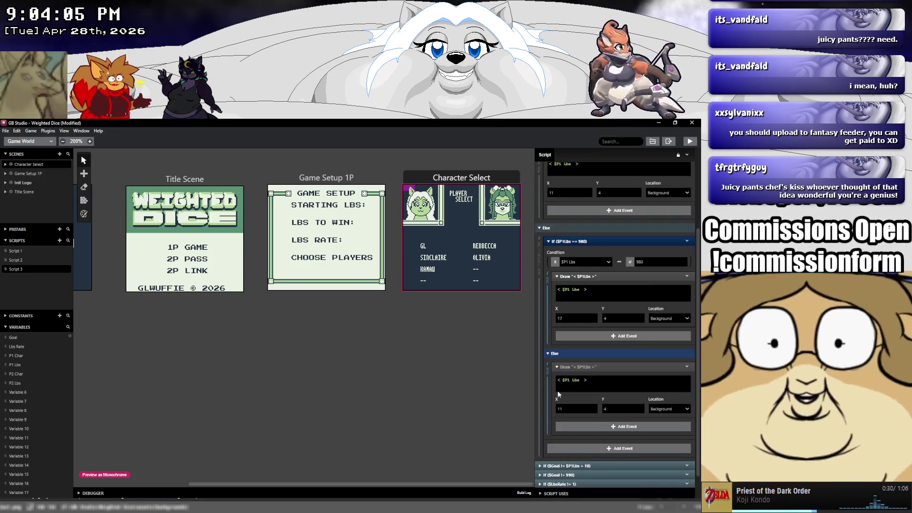
scroll(558, 389, "up", 3)
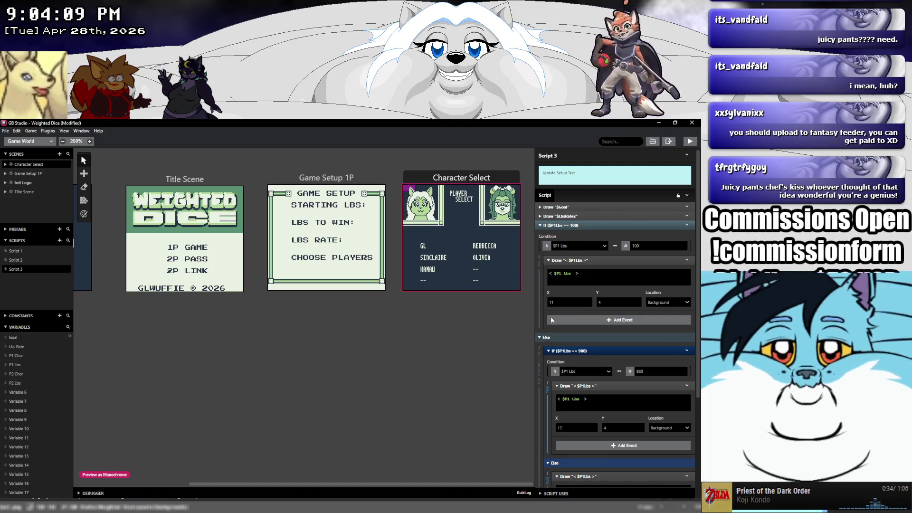
Drop the left arrow from the == 100 draw and the right arrow from the == 980 draw.
left_click(558, 273)
key("BackSpace")
key("BackSpace")
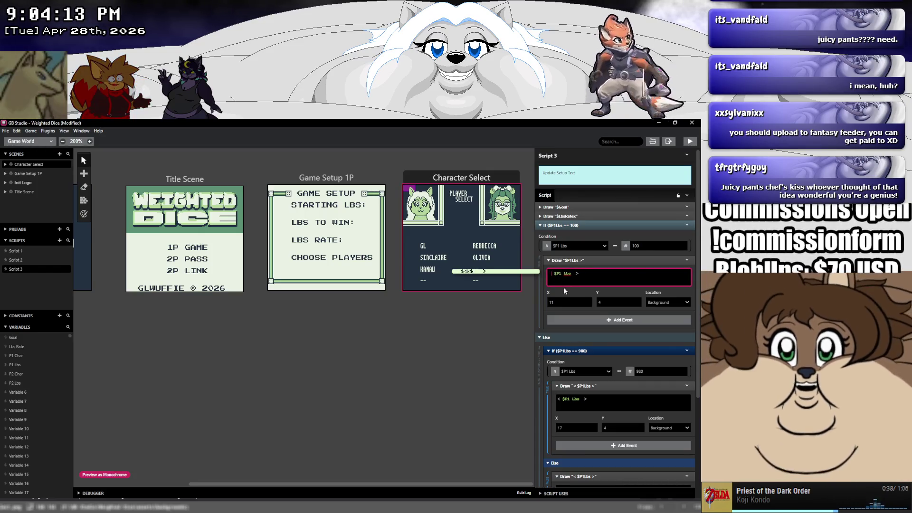
left_click(598, 399)
key("BackSpace")
key("BackSpace")
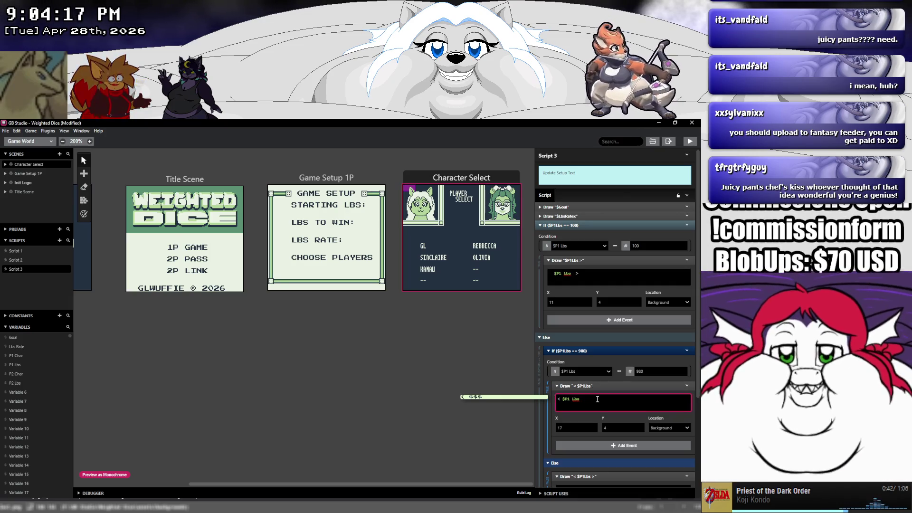
scroll(599, 395, "down", 2)
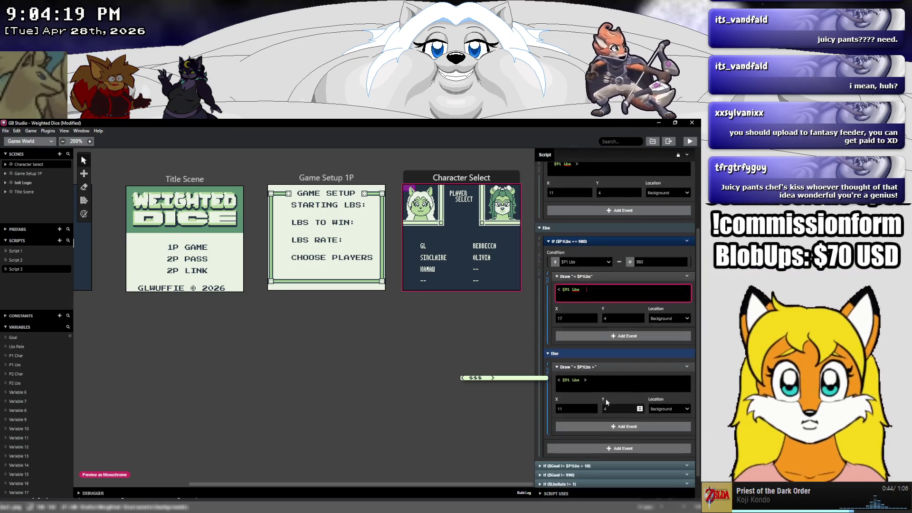
scroll(602, 388, "up", 2)
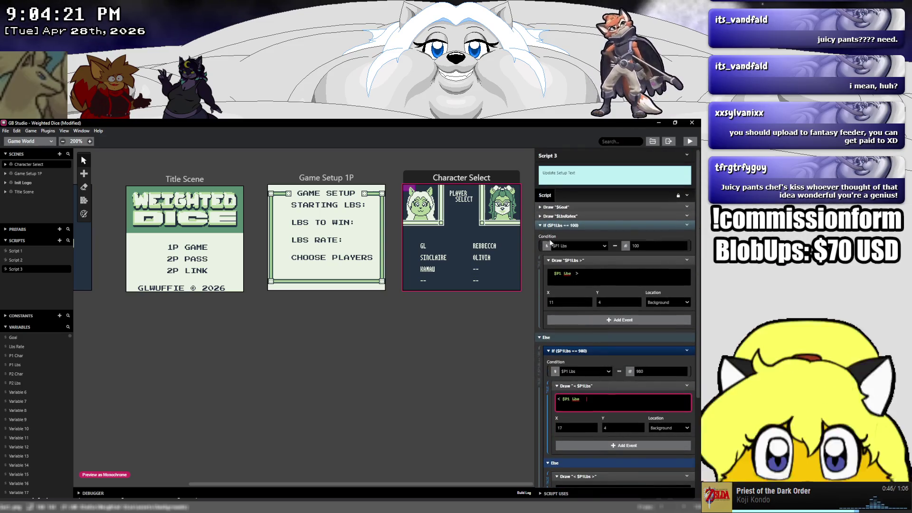
left_click(539, 226)
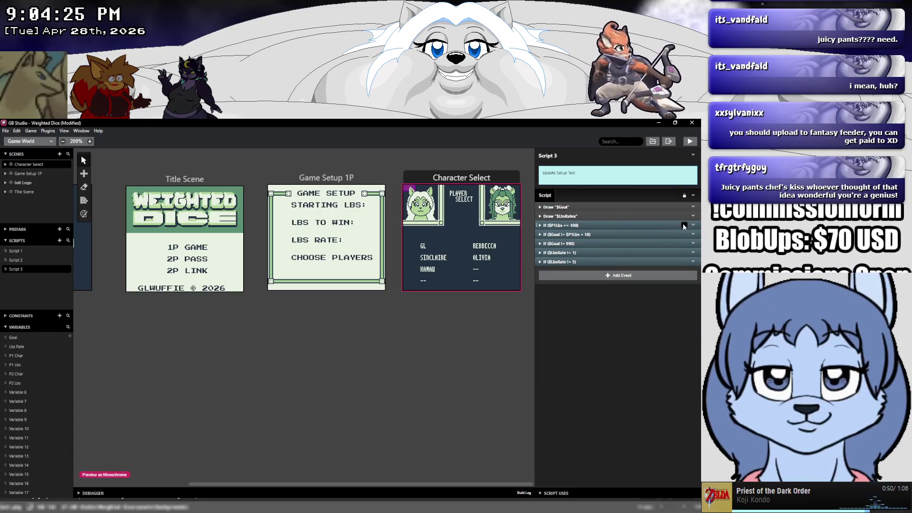
Change the $Goal != $P1Lbs + 10 check to Equal To.
left_click(682, 224)
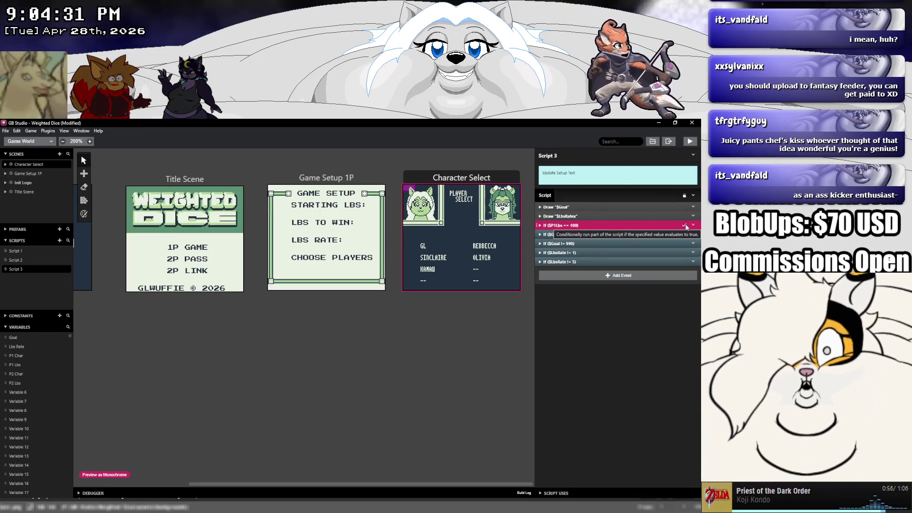
left_click(684, 226)
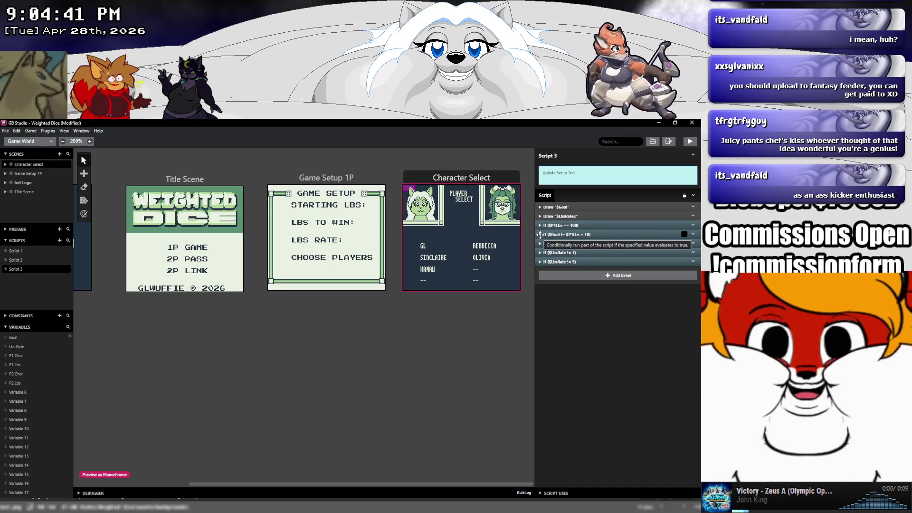
left_click(540, 234)
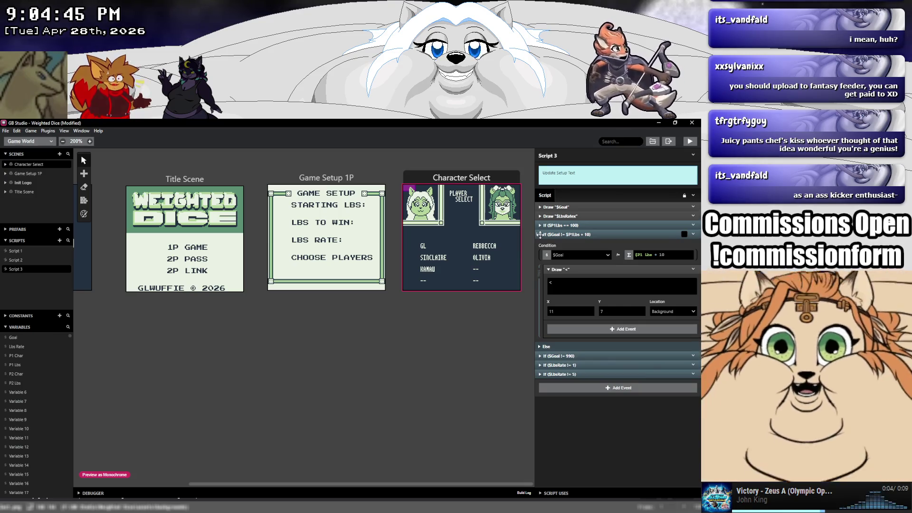
left_click(618, 255)
mouse_move(634, 284)
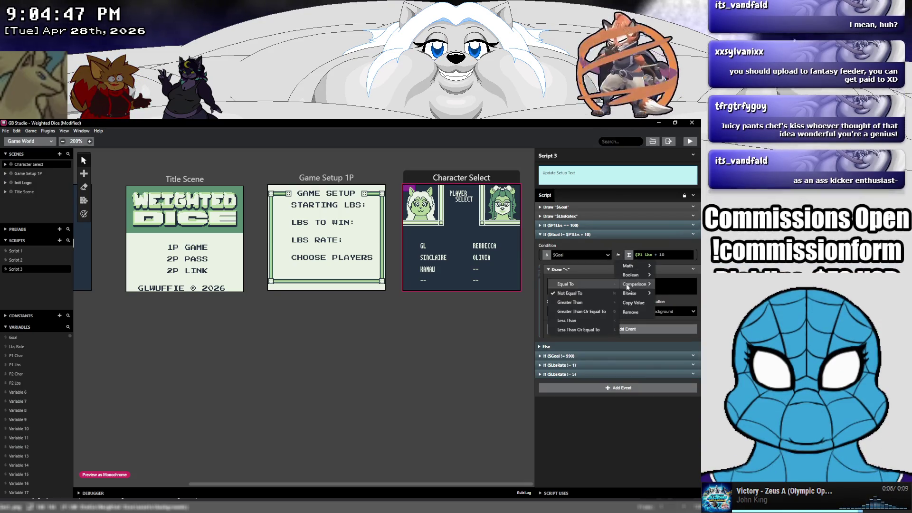
left_click(588, 283)
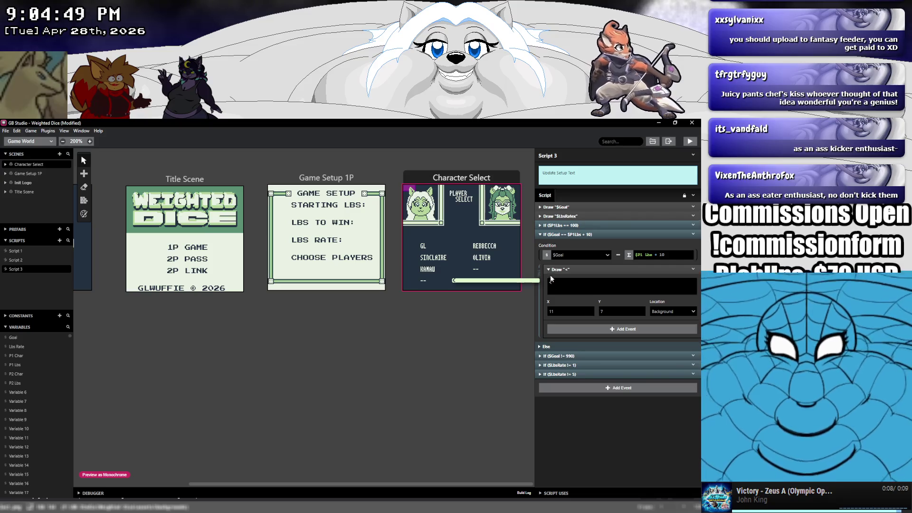
Nest the $Goal != 990 check in the Else branch and switch it to Equal To.
left_click(542, 347)
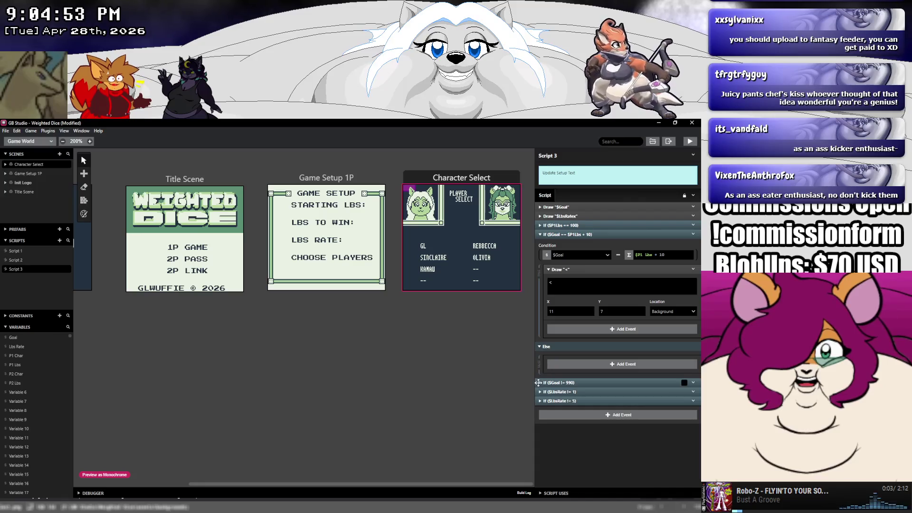
left_click_drag(537, 383, 551, 363)
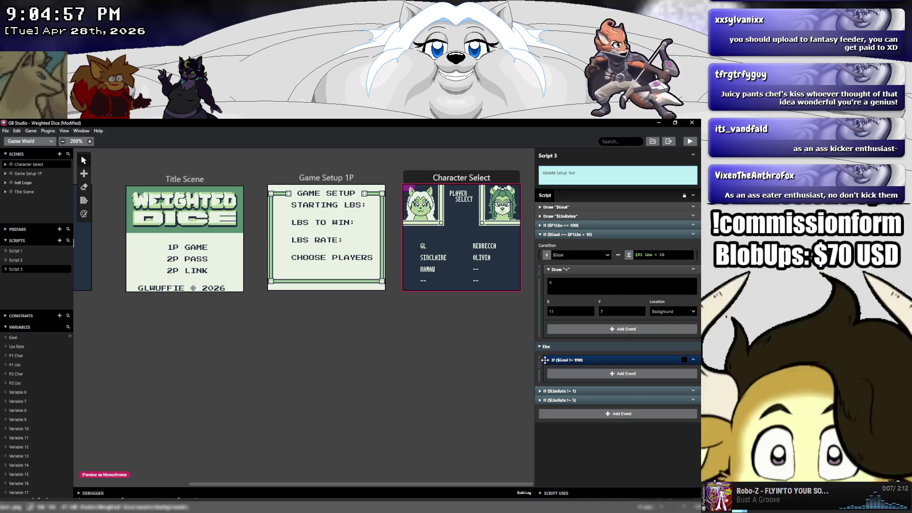
left_click(547, 360)
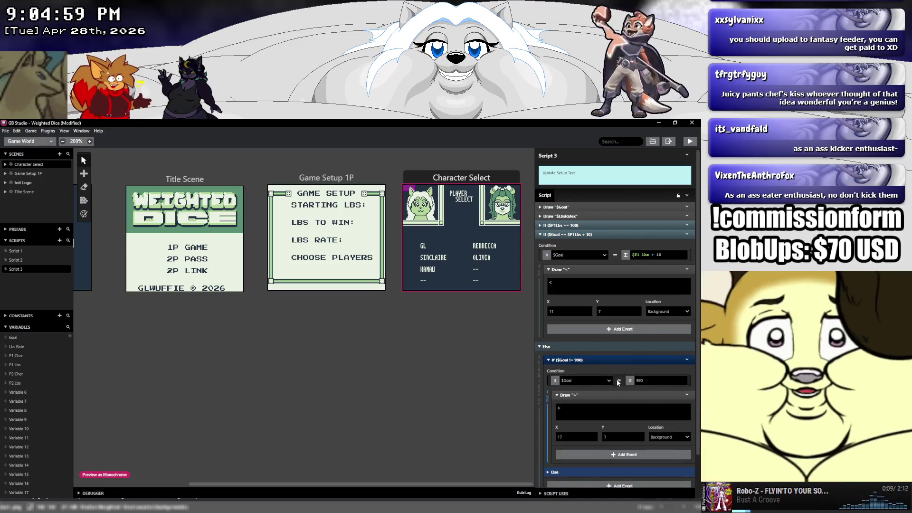
left_click(618, 381)
mouse_move(635, 410)
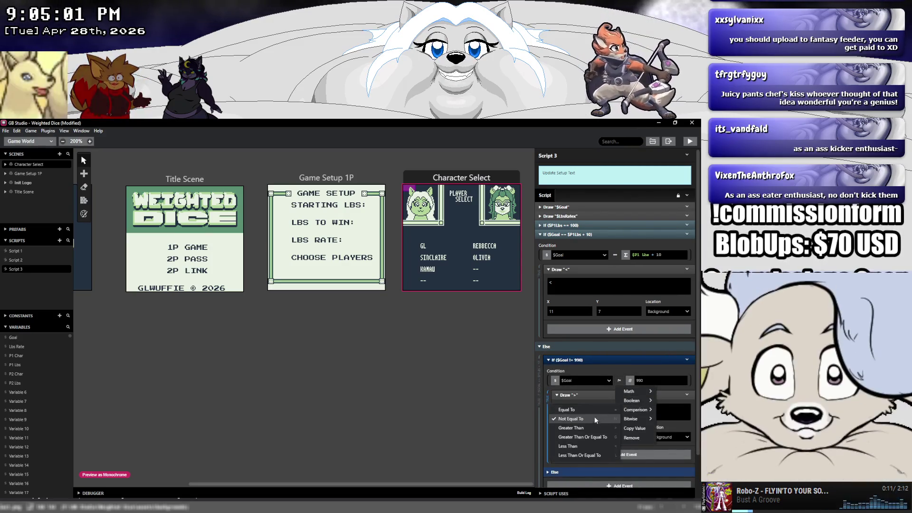
left_click(591, 409)
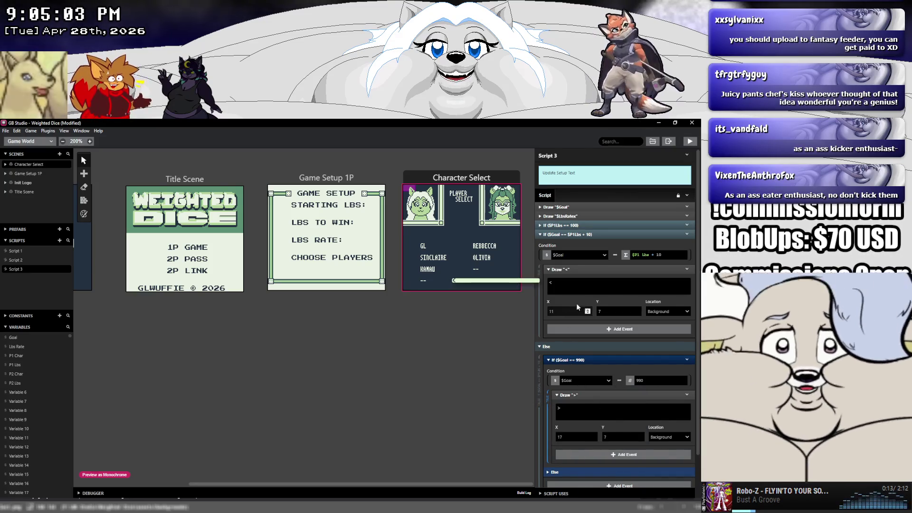
Add arrow brackets around $Goal in the goal Draw texts, trimming the 990 one to '< $Goal'.
left_click(541, 207)
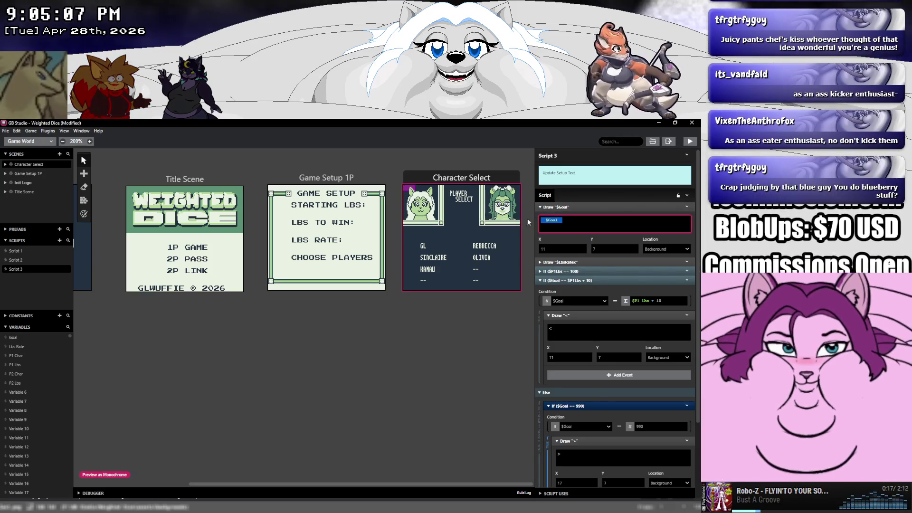
left_click(544, 222)
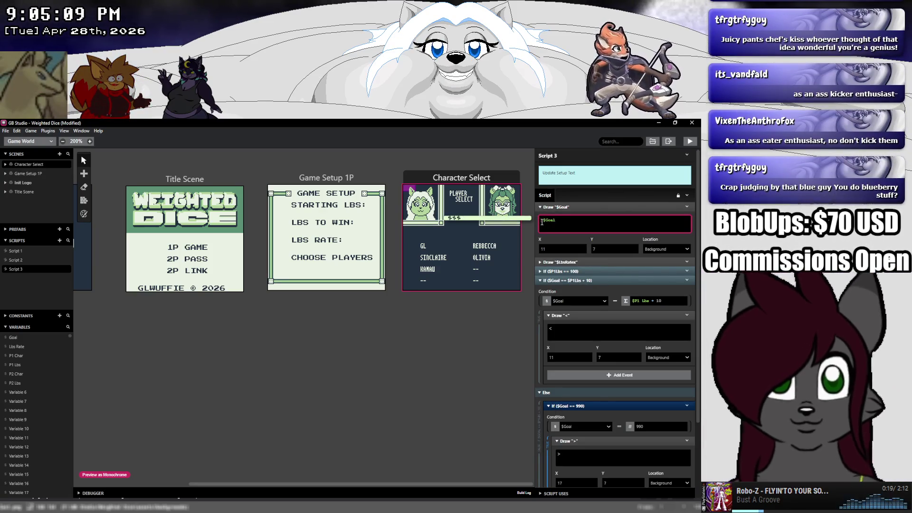
type("<")
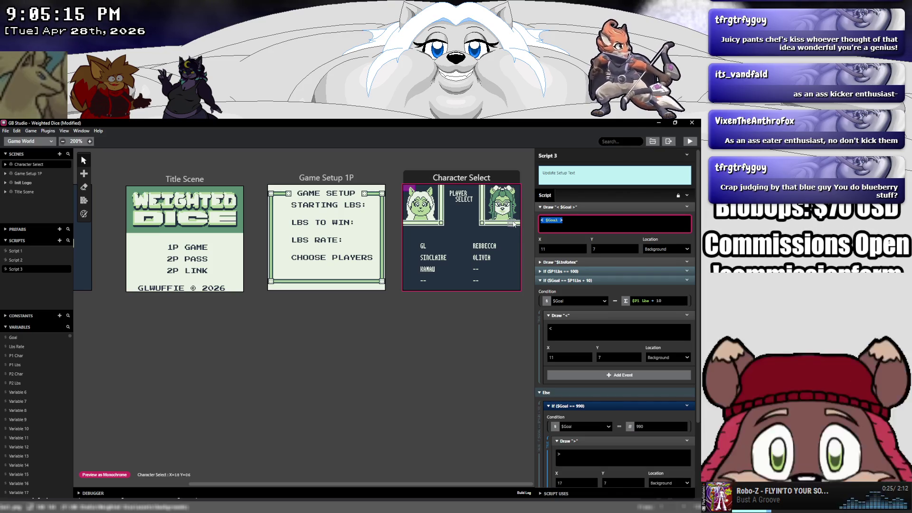
left_click(588, 326)
type("< $Goal >")
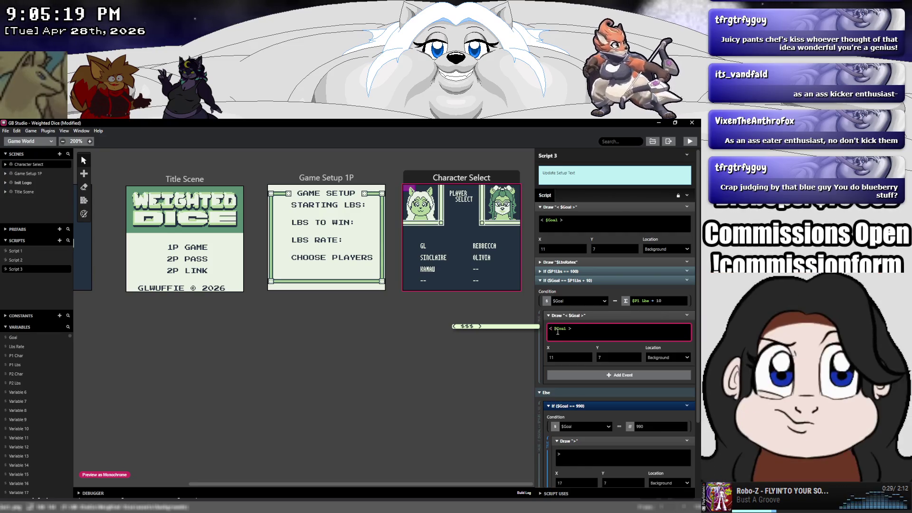
double_click(559, 454)
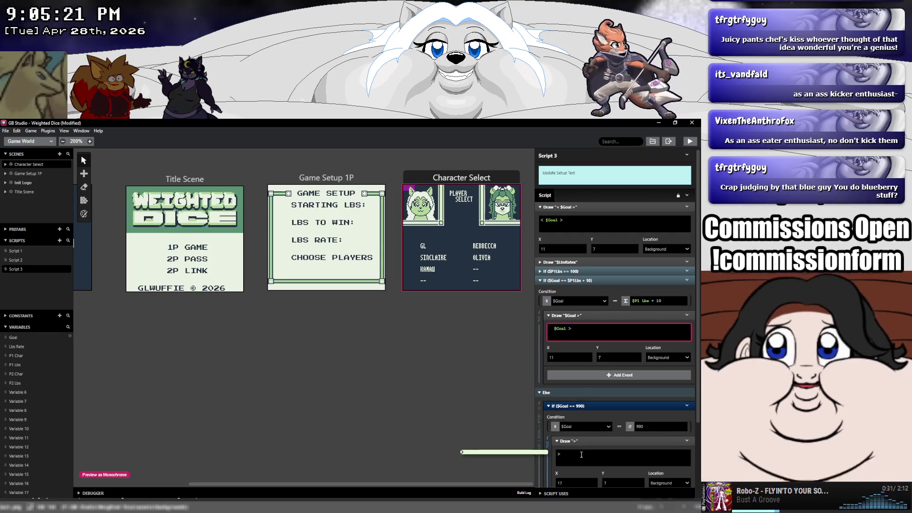
type("< $Goal >")
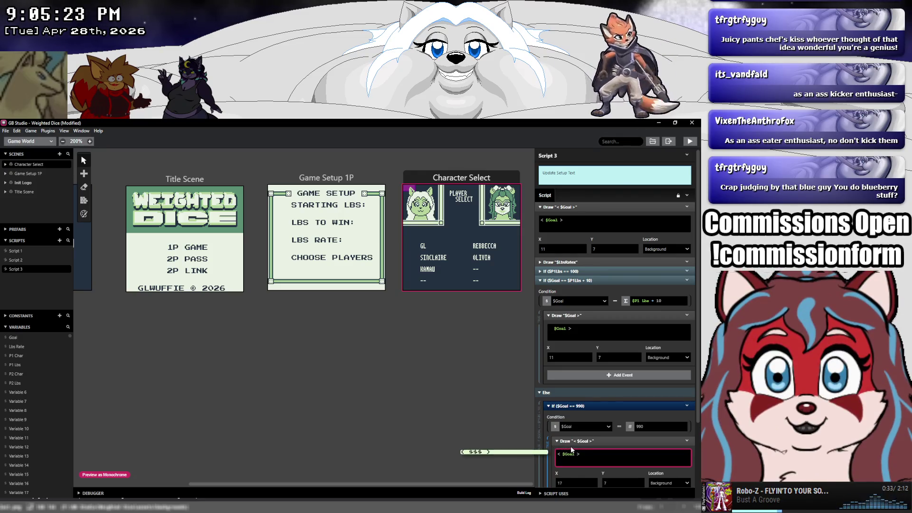
key("BackSpace")
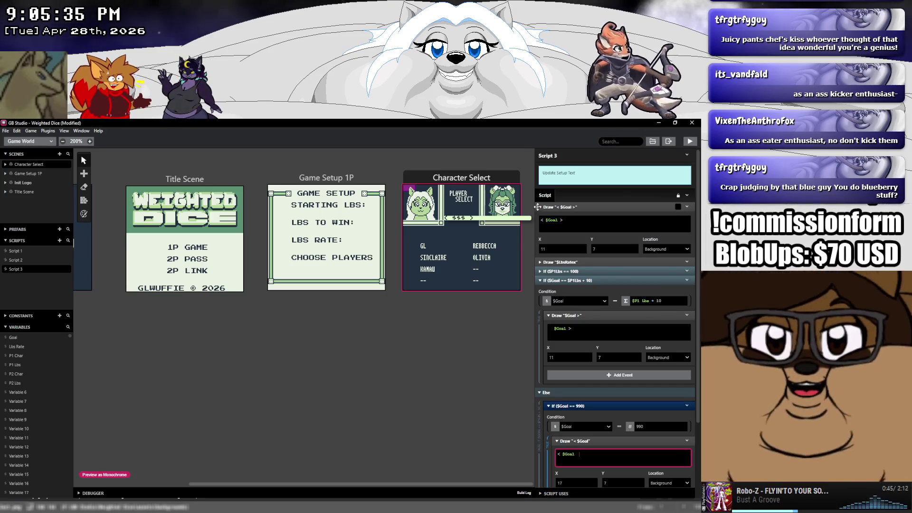
Move the '< $Goal >' Draw event into the inner Else branch of the 990 check.
left_click_drag(537, 207, 575, 482)
scroll(557, 429, "down", 2)
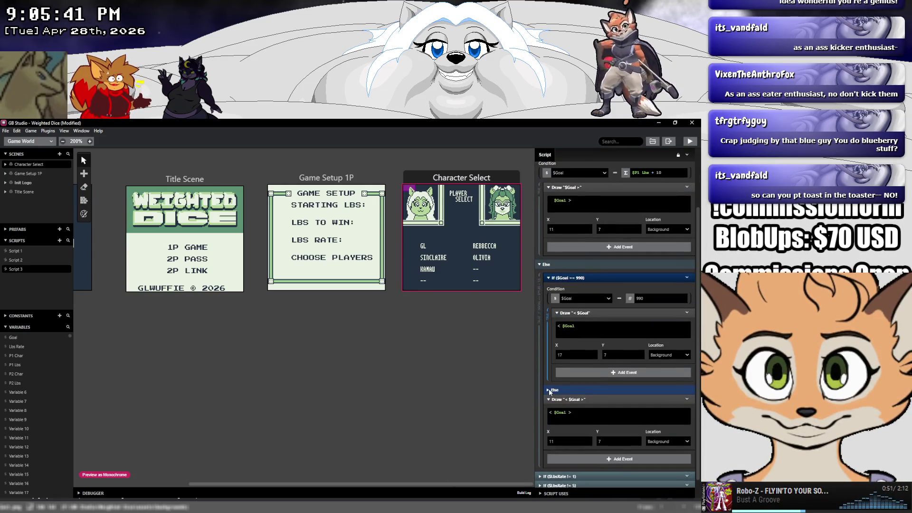
left_click(549, 390)
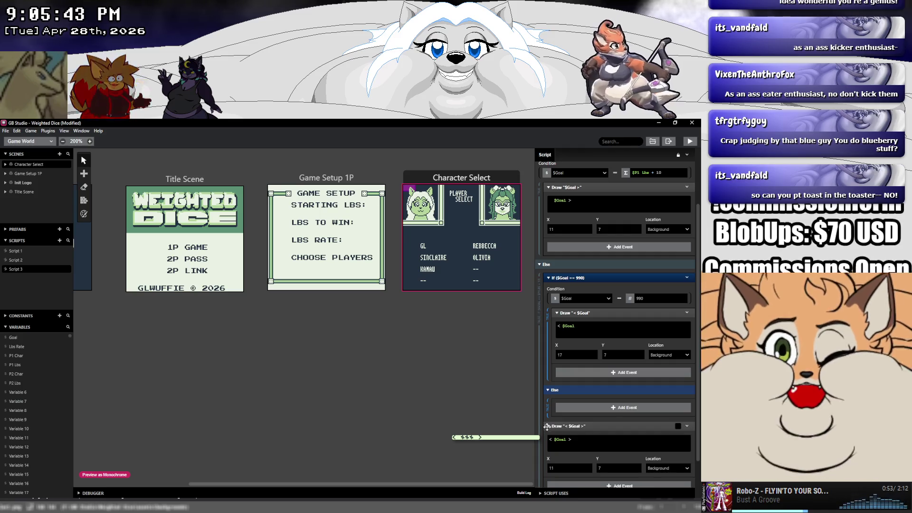
mouse_move(547, 426)
left_mouse_down()
mouse_move(560, 413)
mouse_move(556, 404)
left_mouse_up()
left_click(550, 390)
scroll(549, 387, "up", 1)
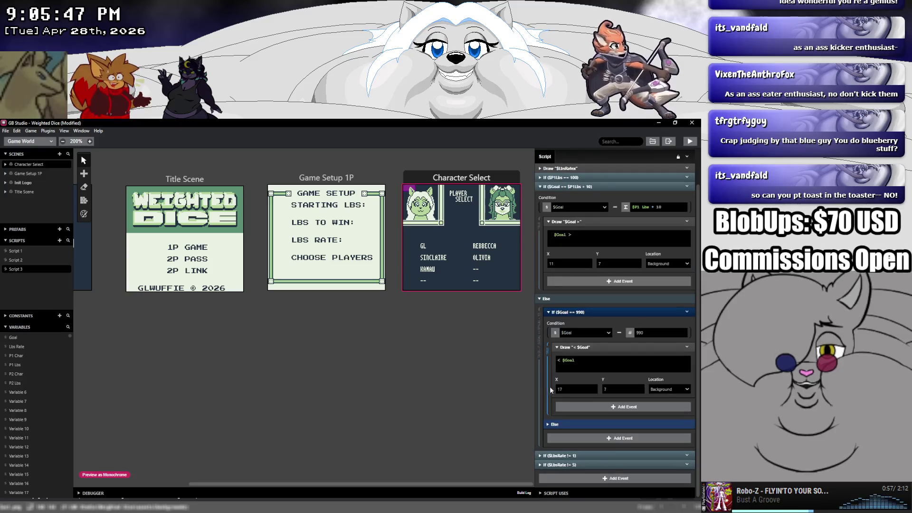
left_click(548, 312)
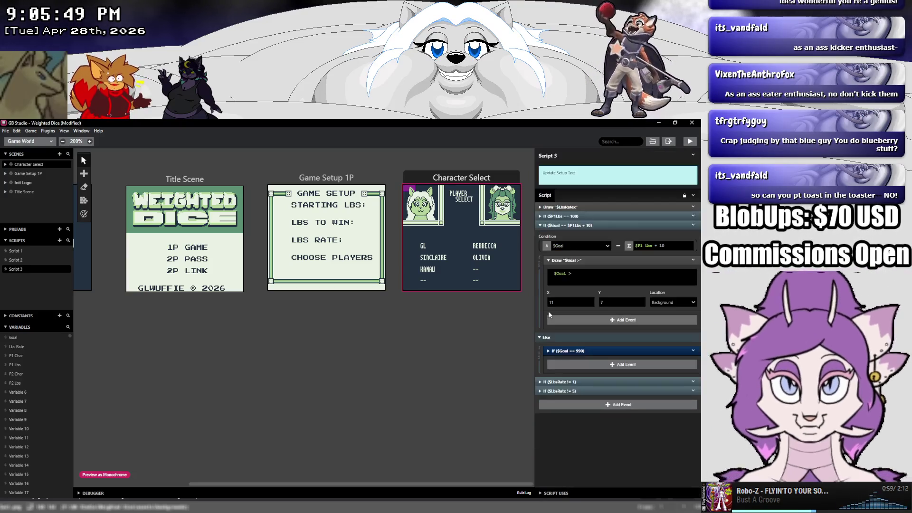
Fold the Else, goal-check, $P1Lbs == 100 and == 980 blocks and their Draw events.
left_click(539, 338)
left_click(540, 225)
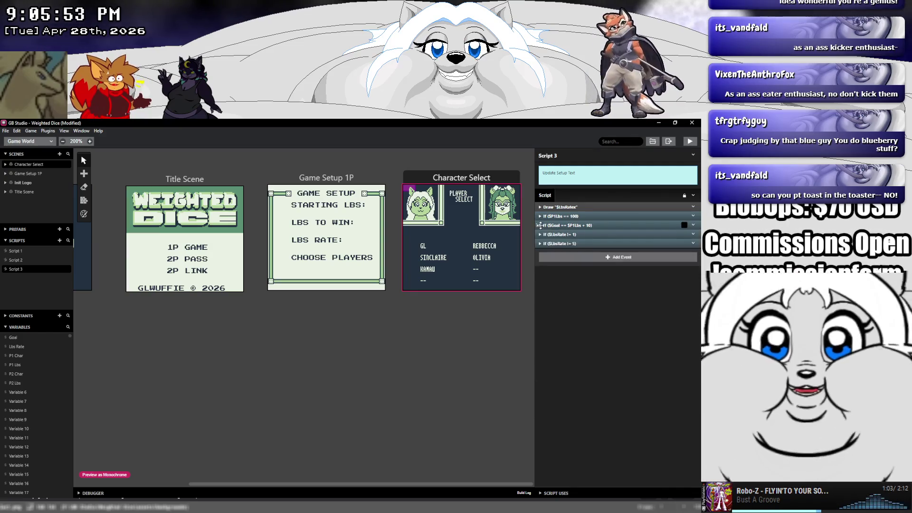
left_click(540, 216)
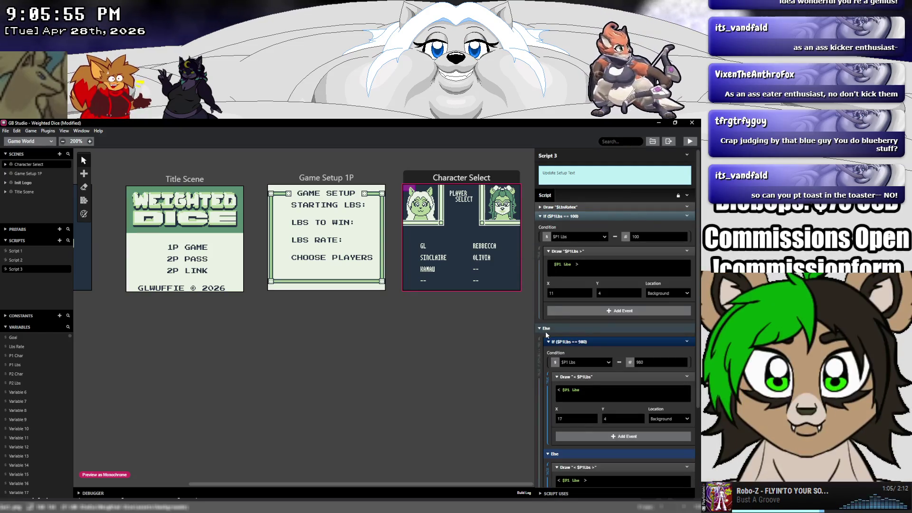
scroll(546, 447, "down", 1)
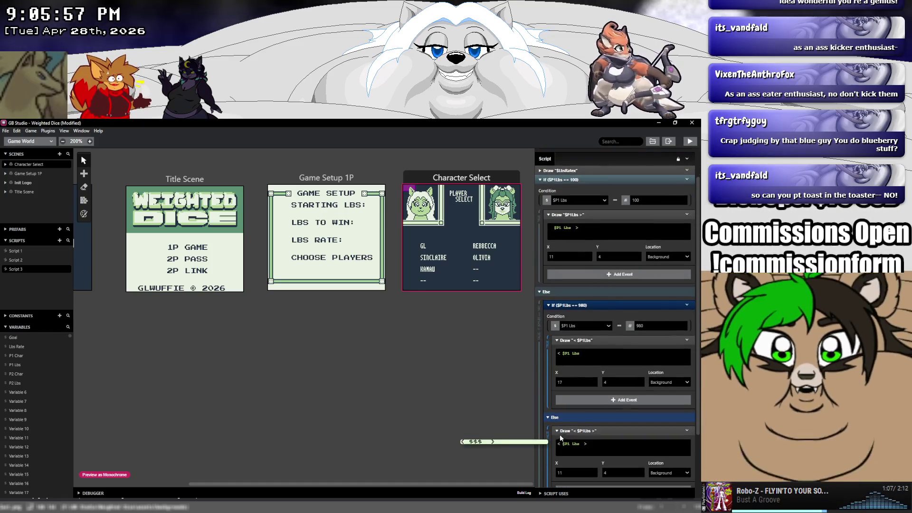
left_click(557, 430)
left_click(549, 417)
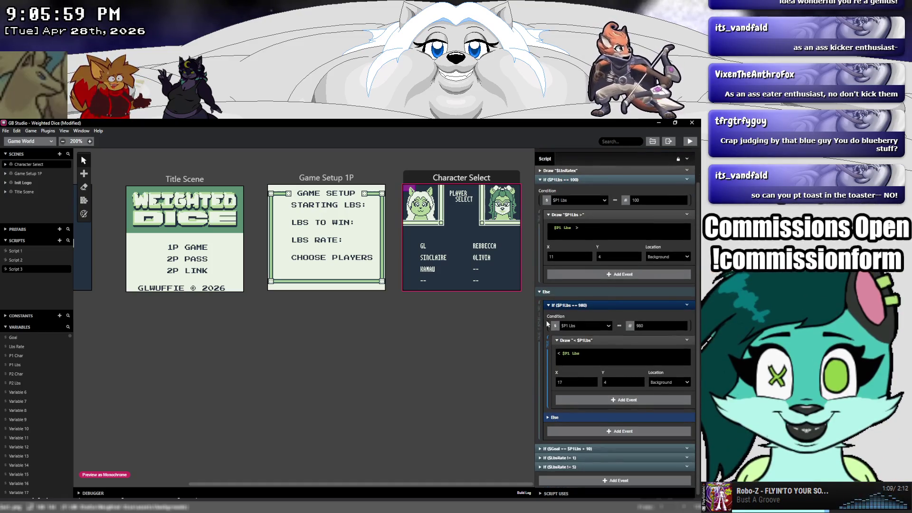
left_click(547, 304)
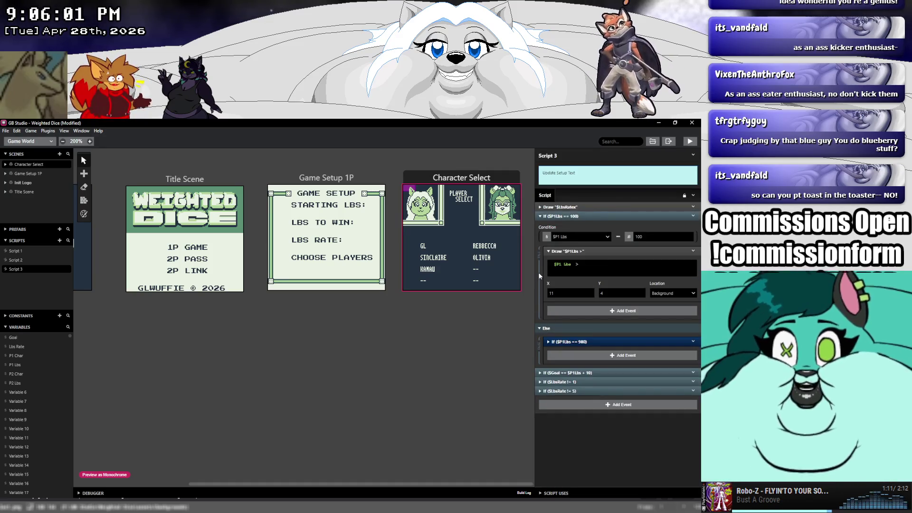
left_click(548, 251)
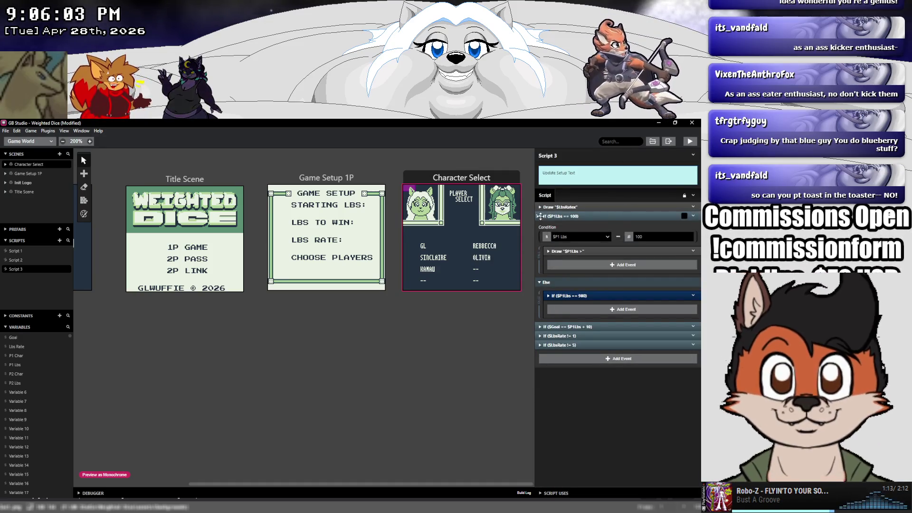
left_click(540, 216)
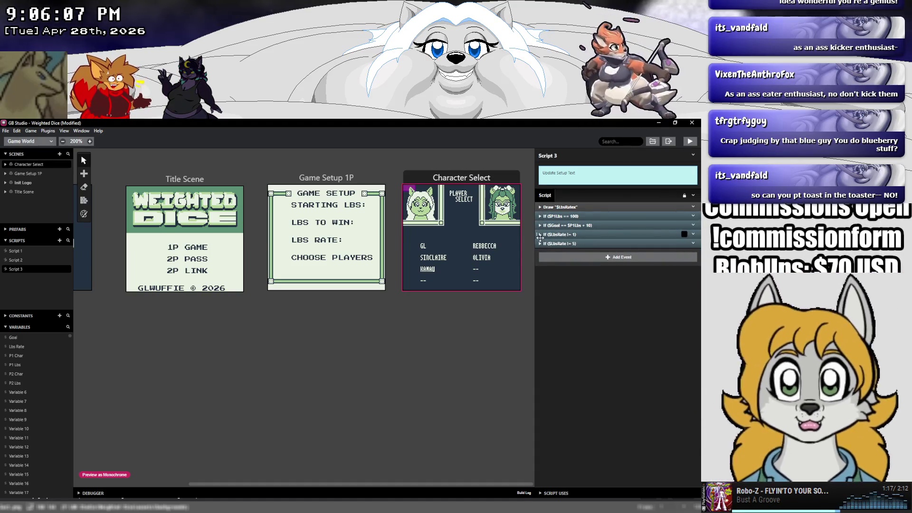
Wrap the Draw $LbsRatex text in '<' and '>' arrow characters.
left_click(540, 234)
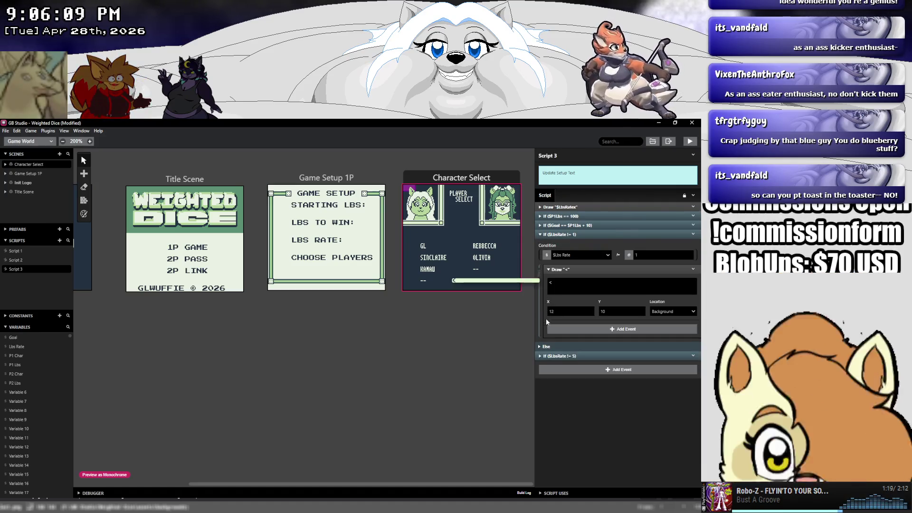
left_click(540, 347)
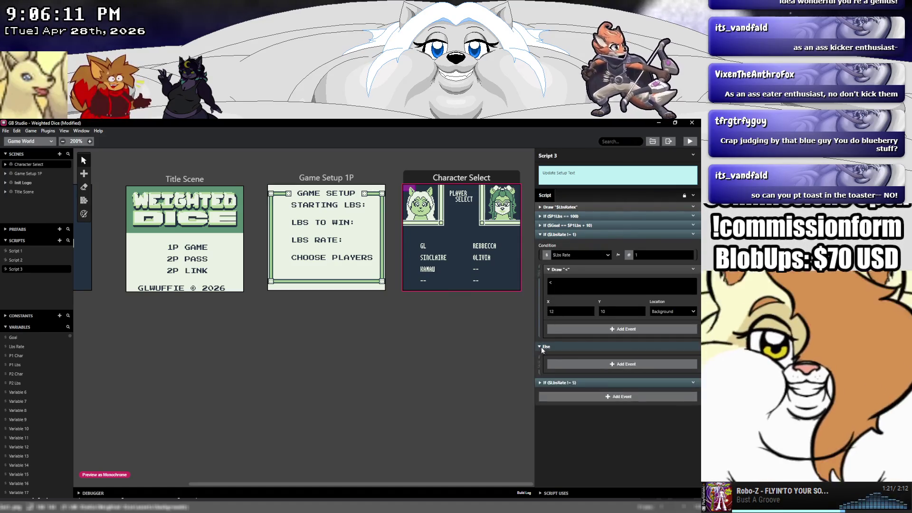
left_click(540, 382)
scroll(541, 382, "down", 1)
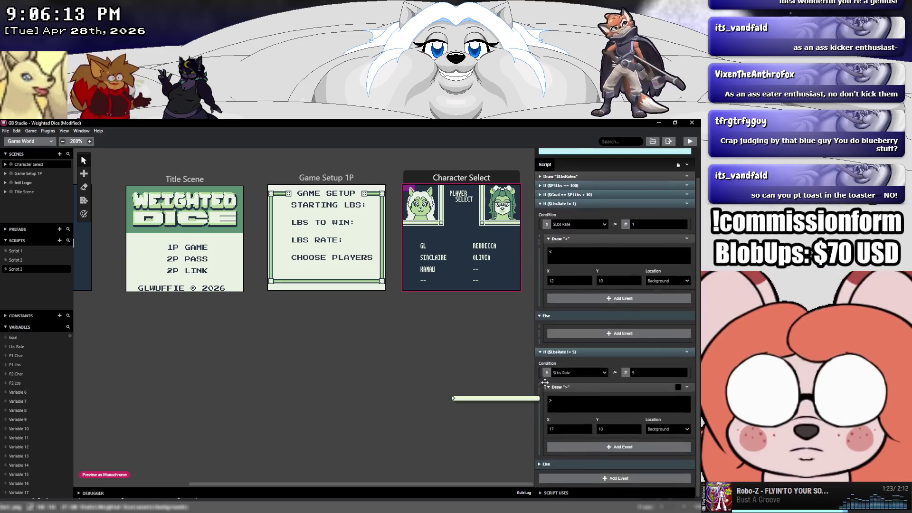
scroll(551, 418, "up", 1)
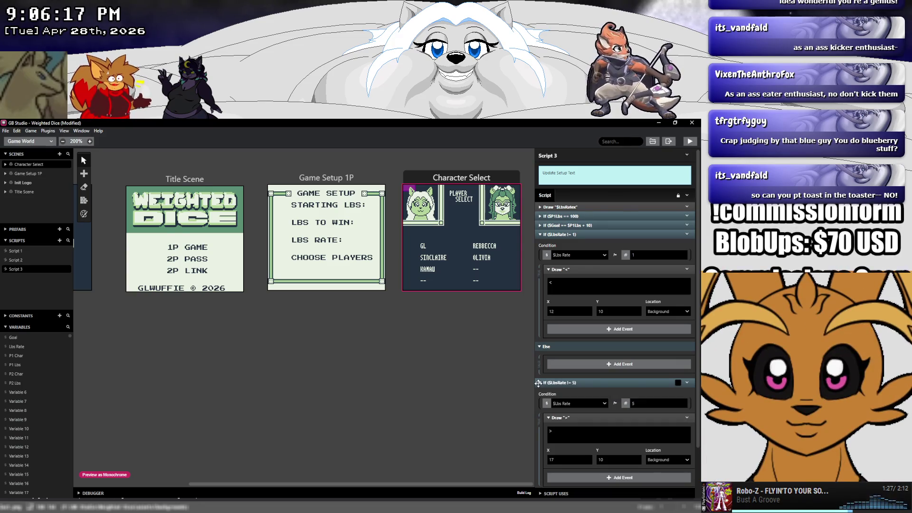
left_click(541, 208)
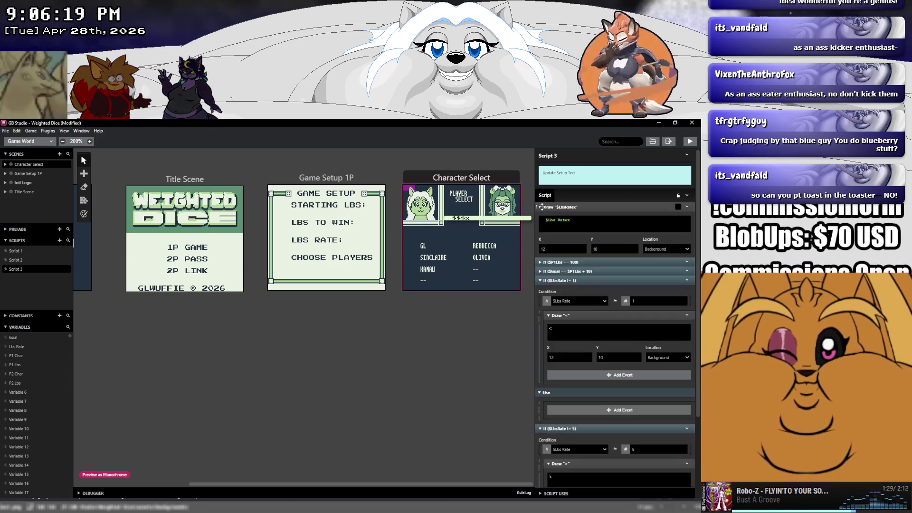
left_click(567, 226)
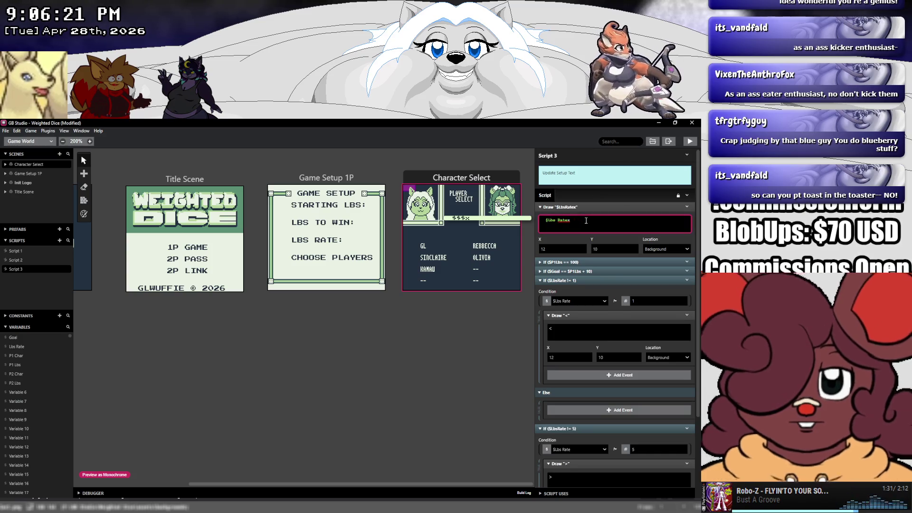
type(">")
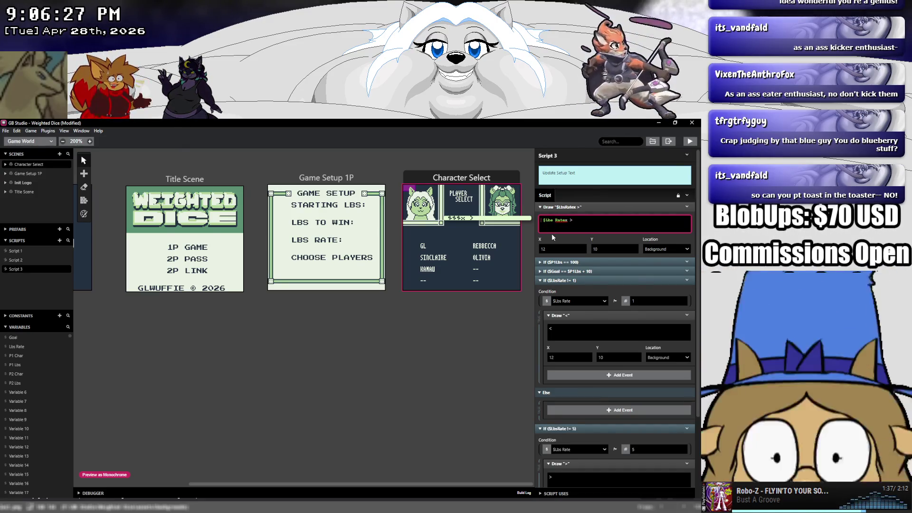
key("Home")
type("<")
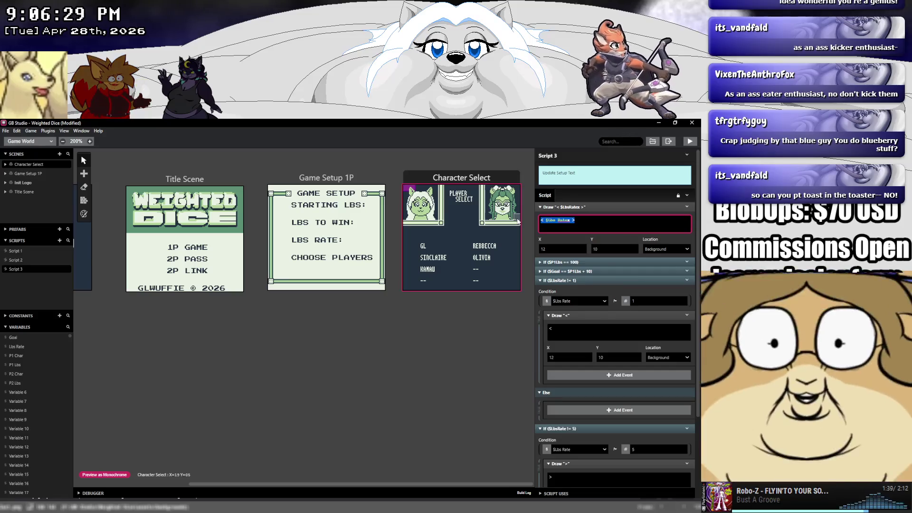
left_click_drag(540, 207, 539, 206)
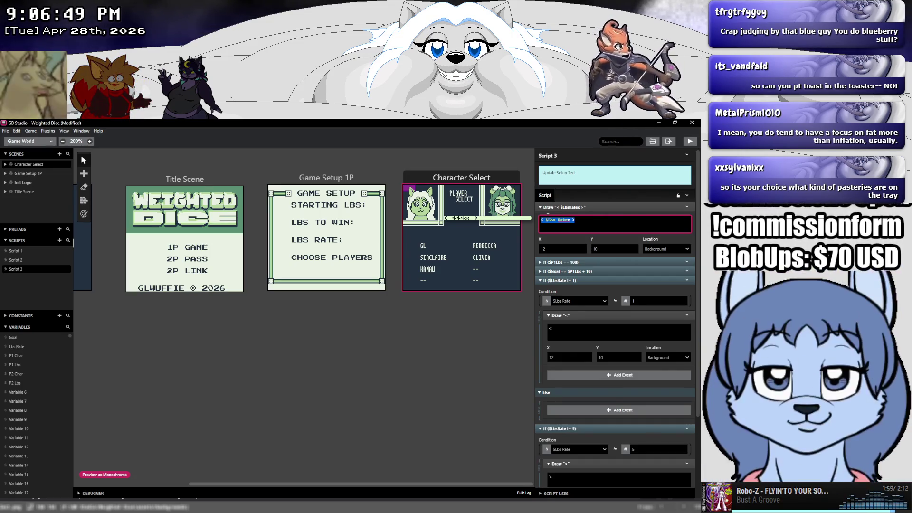
Change the first condition to $LbsRate == 1 and paste the rate text into its Draw.
left_click(590, 330)
key("ctrl+a")
key("ctrl+v")
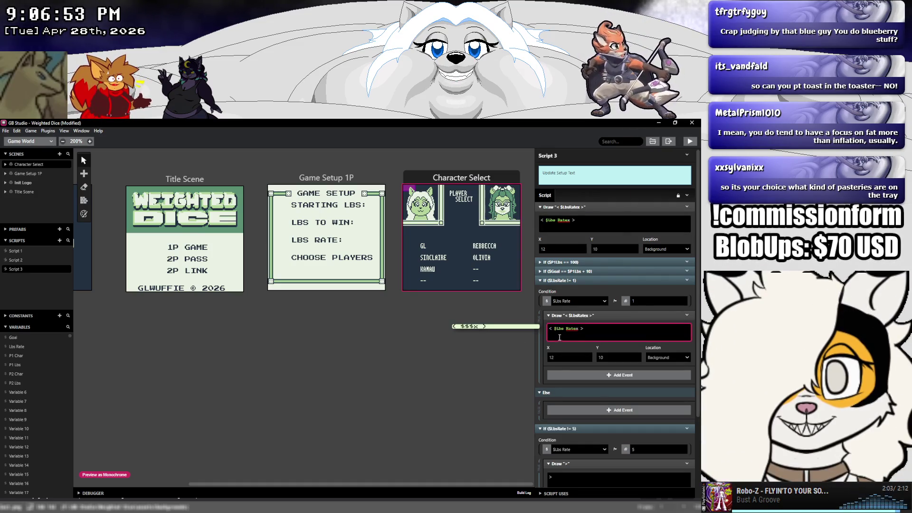
left_click(613, 302)
mouse_move(631, 329)
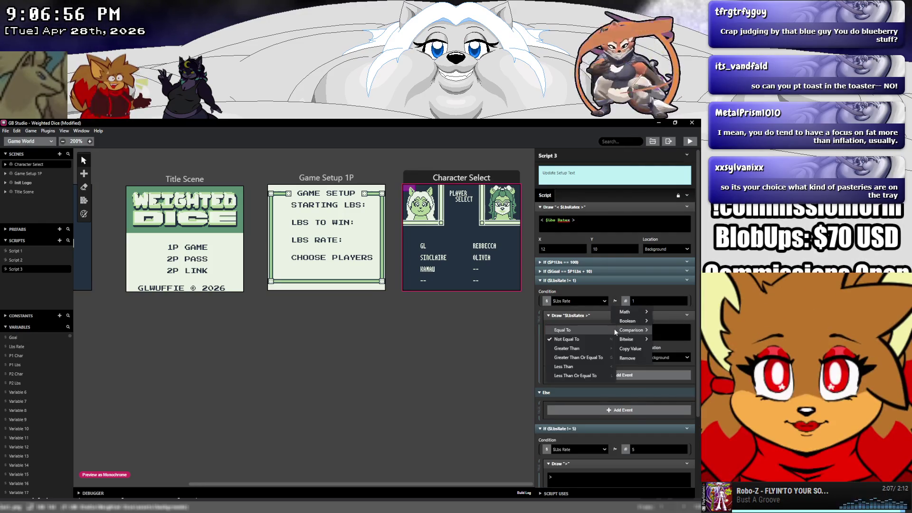
left_click(583, 332)
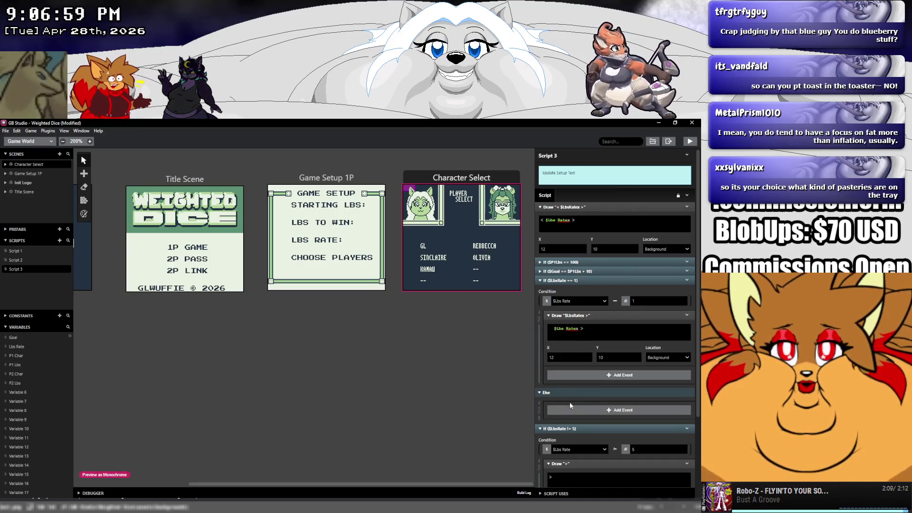
Nest the rate-5 check in the Else, set it to $LbsRate == 5, and paste its text.
left_click_drag(538, 430, 555, 409)
scroll(580, 417, "down", 3)
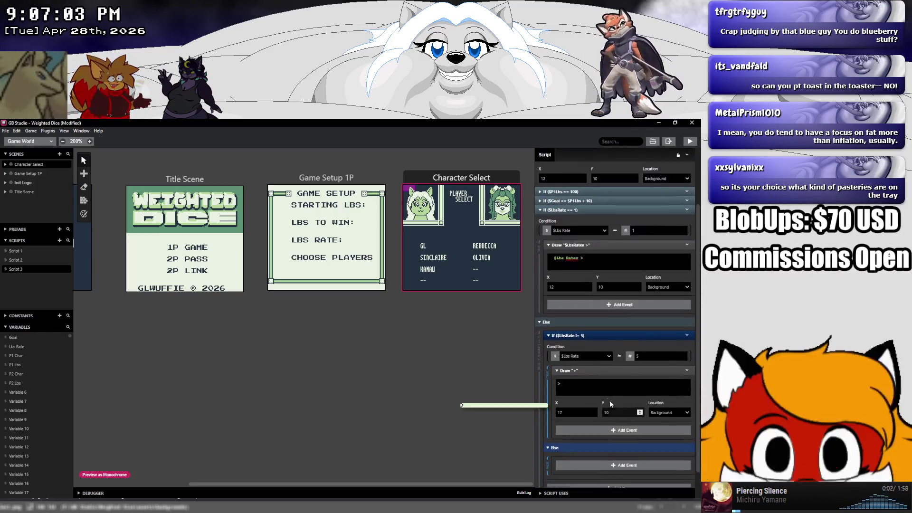
left_click(620, 354)
mouse_move(632, 384)
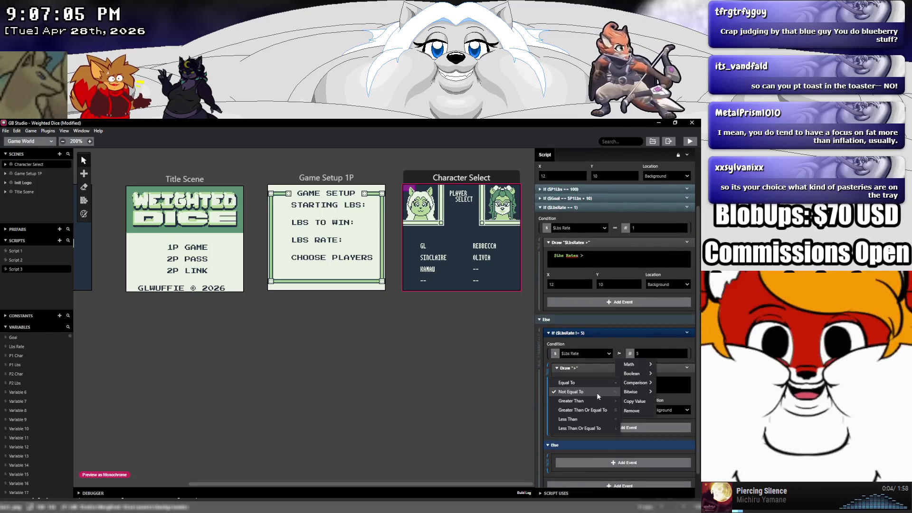
left_click(593, 383)
left_click(589, 386)
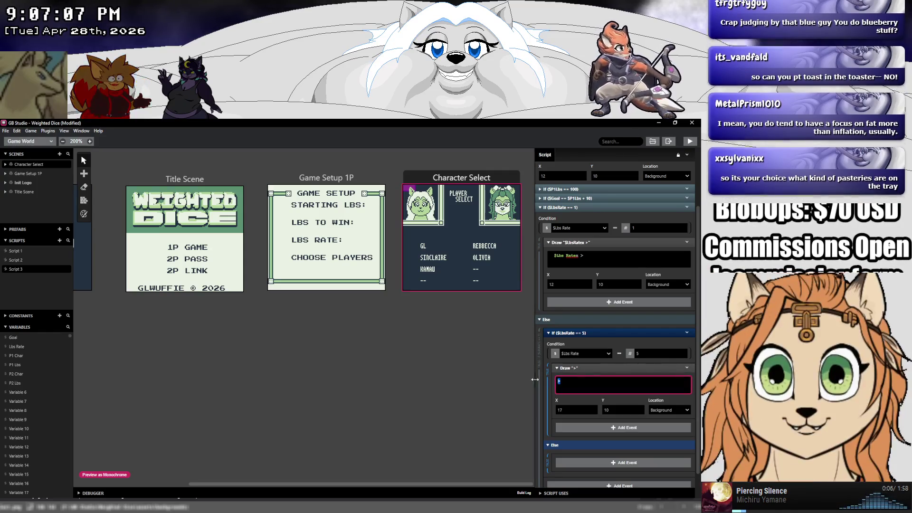
key("ctrl+v")
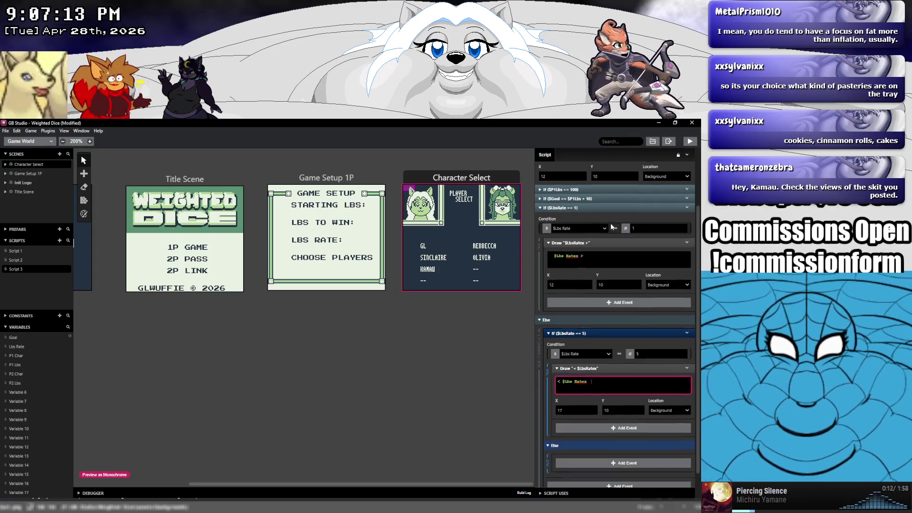
Move the original Draw event into the nested Else branch and collapse the blocks.
scroll(610, 224, "up", 1)
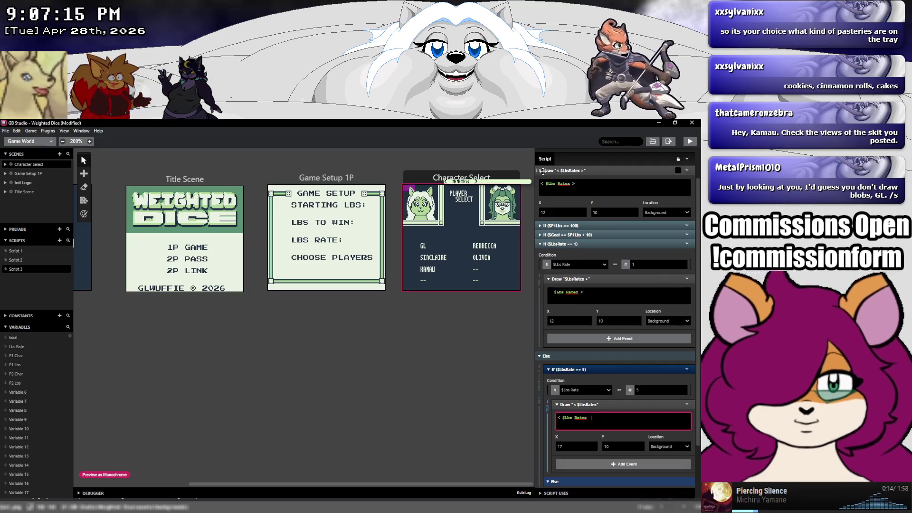
left_click(541, 170)
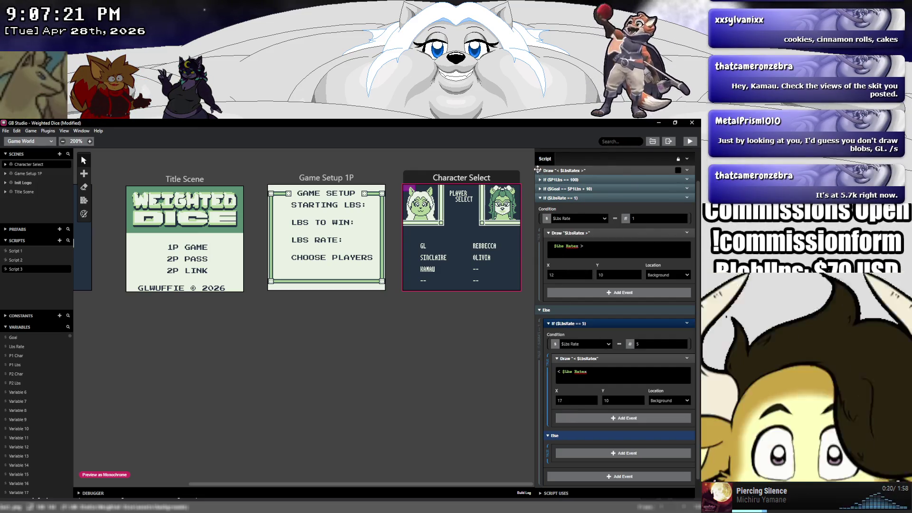
mouse_move(537, 170)
left_mouse_down()
mouse_move(563, 290)
mouse_move(565, 449)
left_mouse_up()
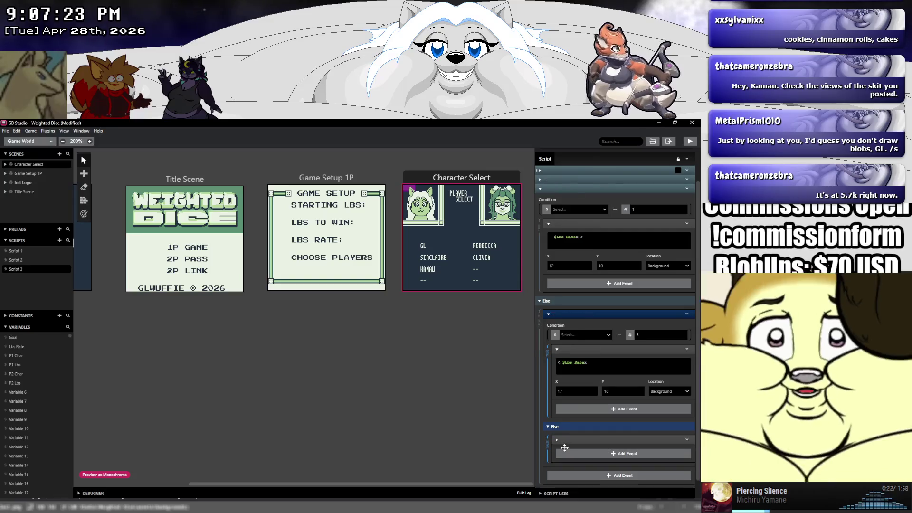
left_click(539, 301)
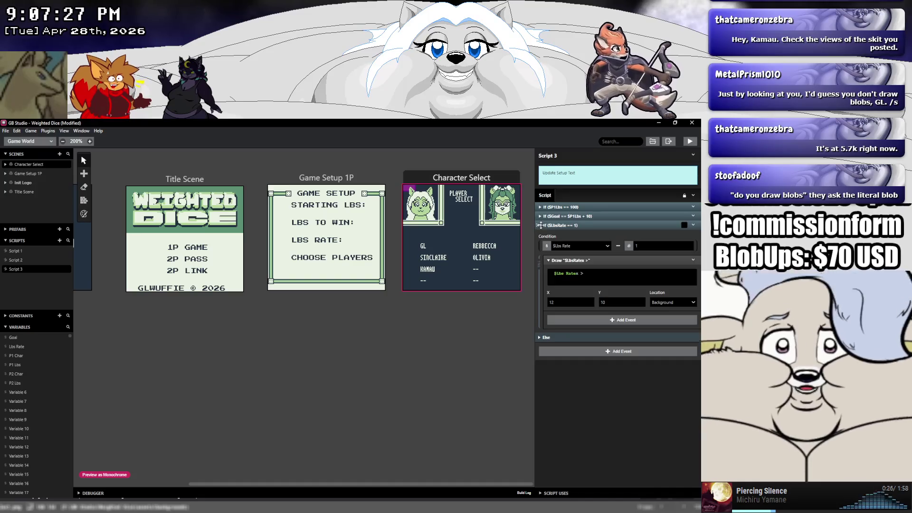
left_click(540, 225)
left_click(5, 131)
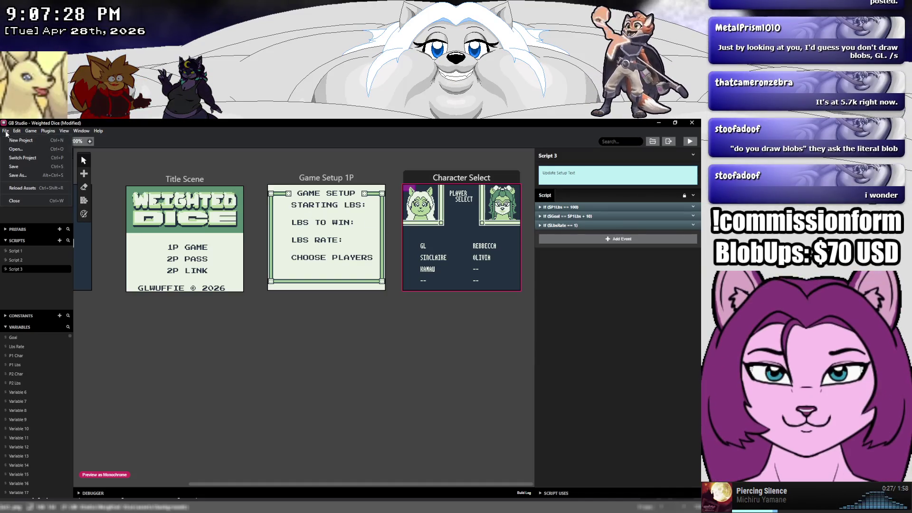
left_click(17, 166)
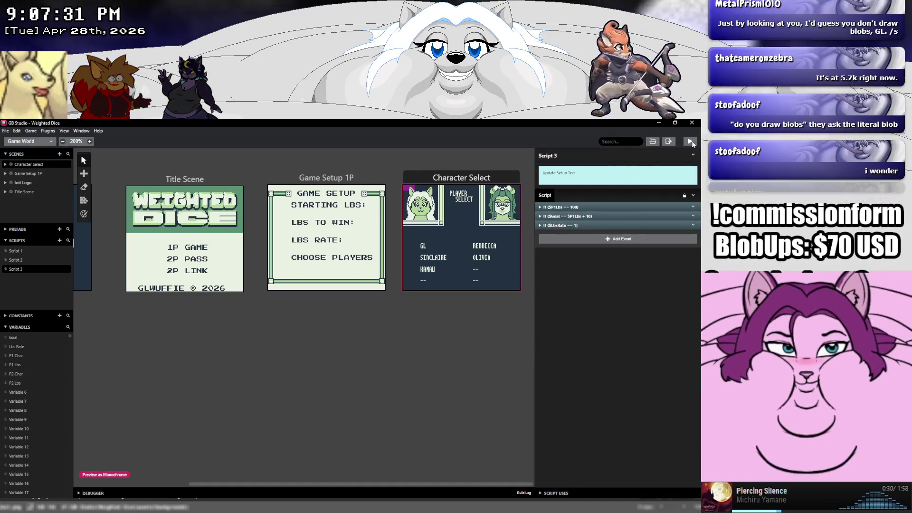
left_click(690, 144)
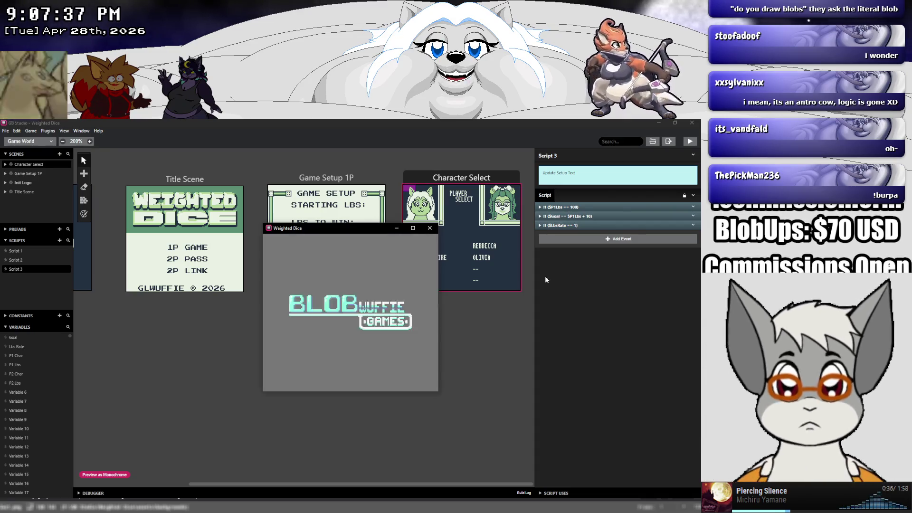
key("z")
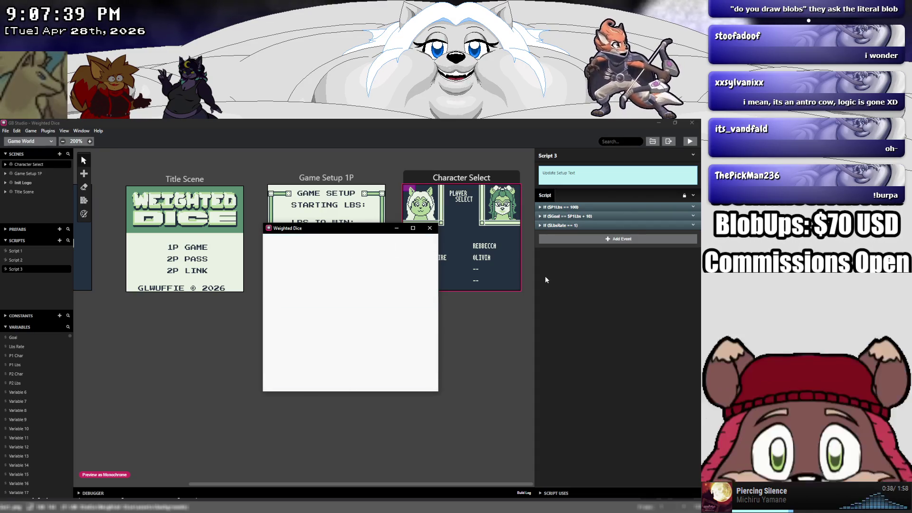
key("Right")
key("Right")
key("Right")
key("Left")
key("Left")
key("Left")
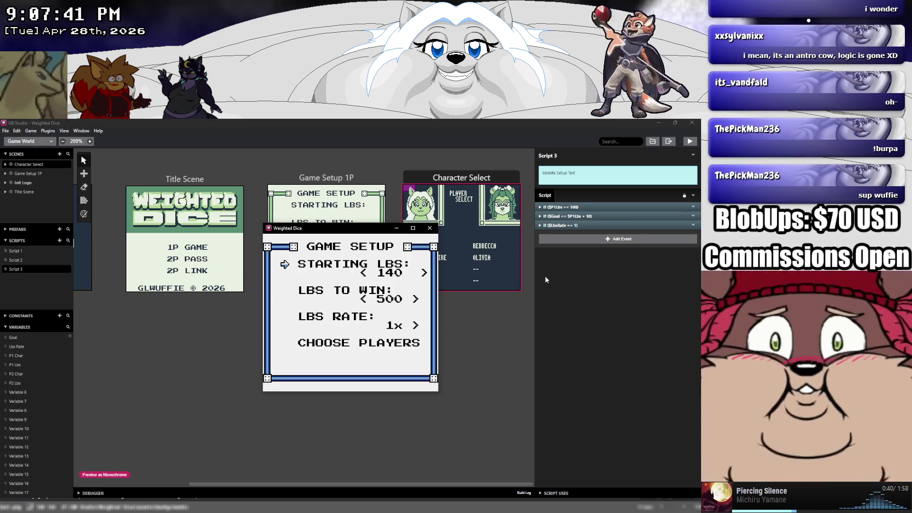
key("Left")
key("Right")
key("Right")
key("Right")
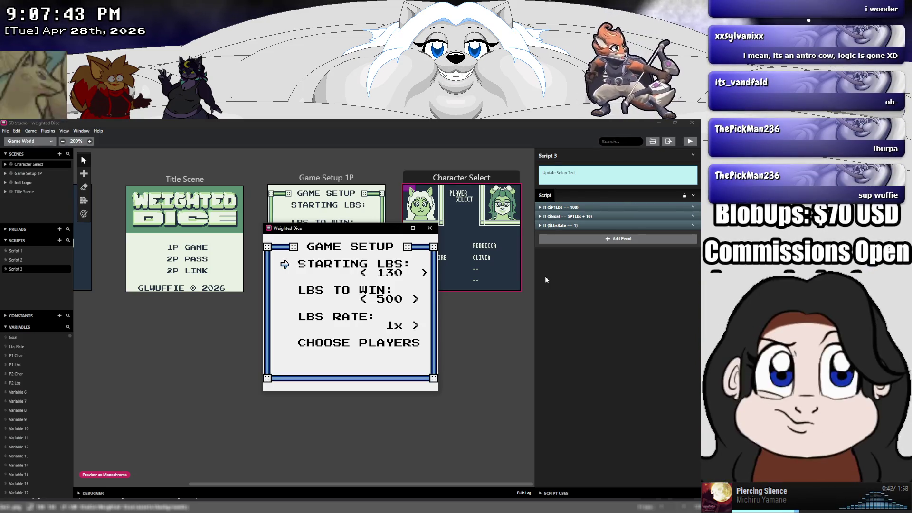
key("Right")
key("Right")
key("Right")
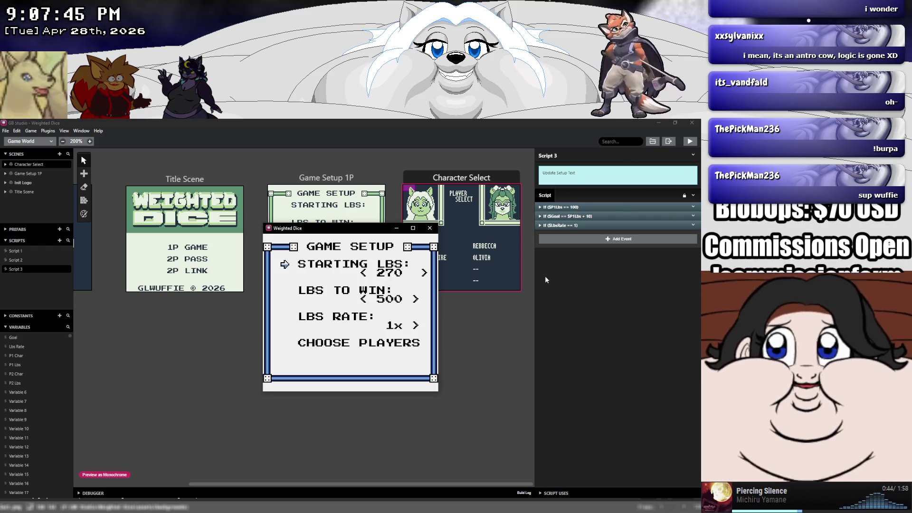
key("Right")
key("Right")
key("Right")
key("Down")
key("Right")
key("Right")
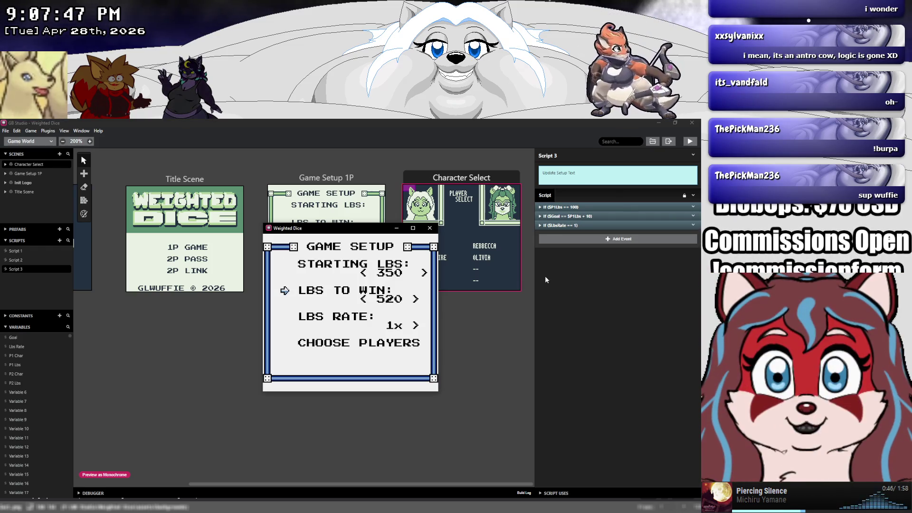
key("Left")
key("Left")
key("Down")
key("Right")
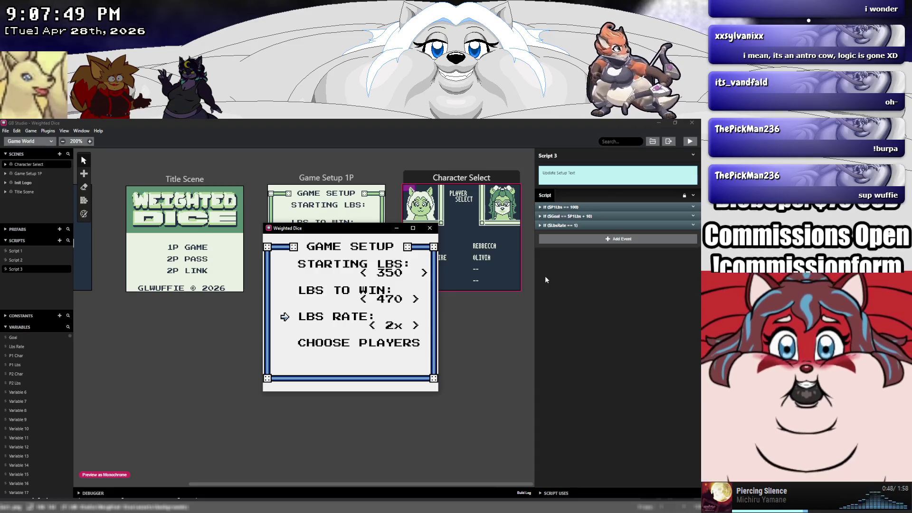
key("Right")
key("Right")
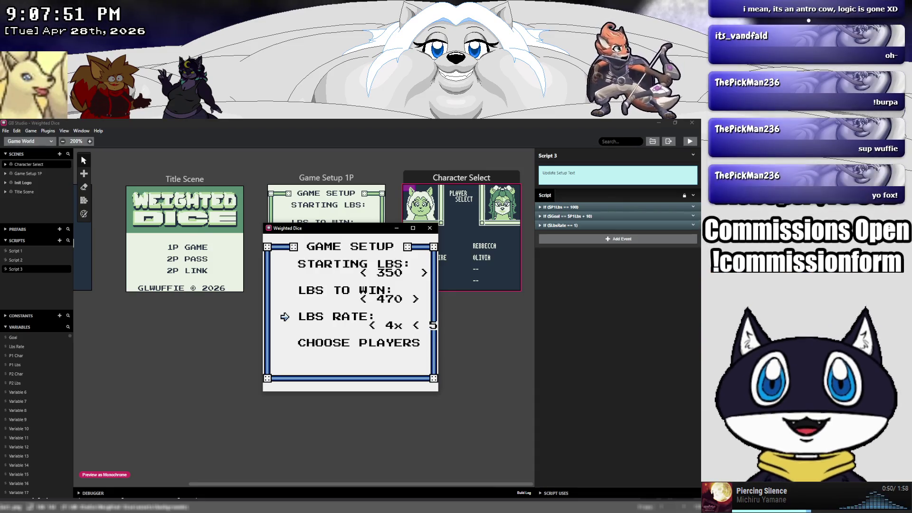
left_click(430, 228)
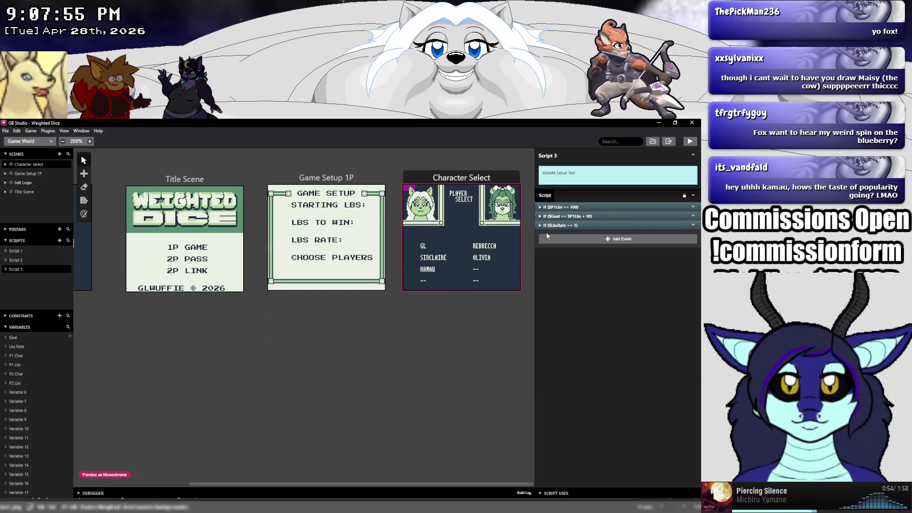
Expand the rate-1 and Else branches and enter 17 in the fallback Draw event.
left_click(540, 225)
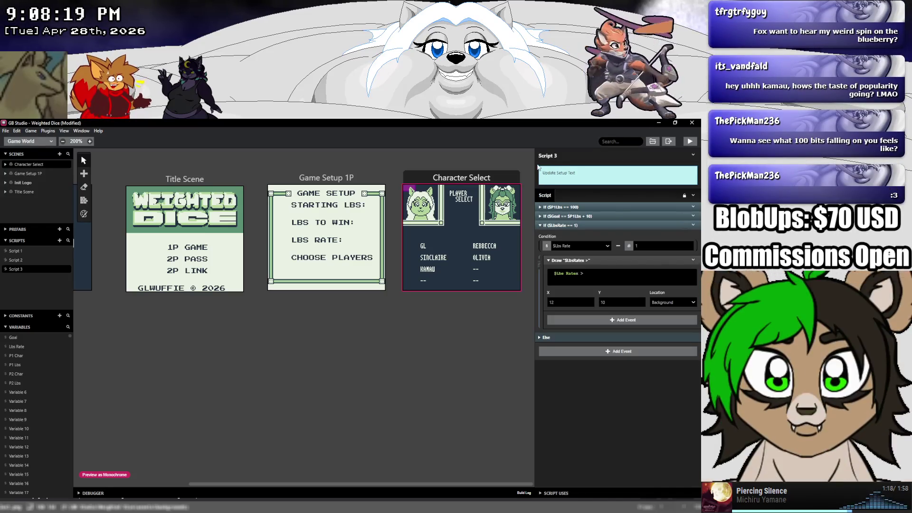
left_click(540, 338)
scroll(565, 341, "down", 2)
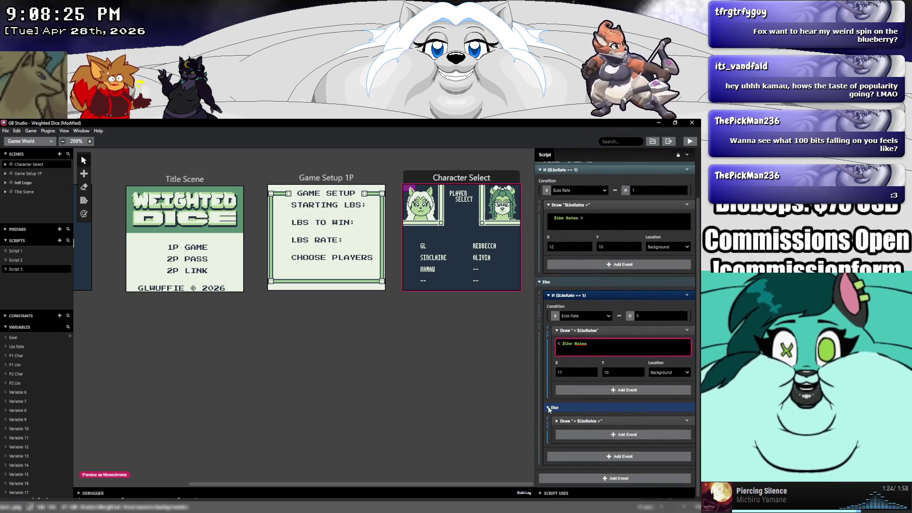
left_click(548, 408)
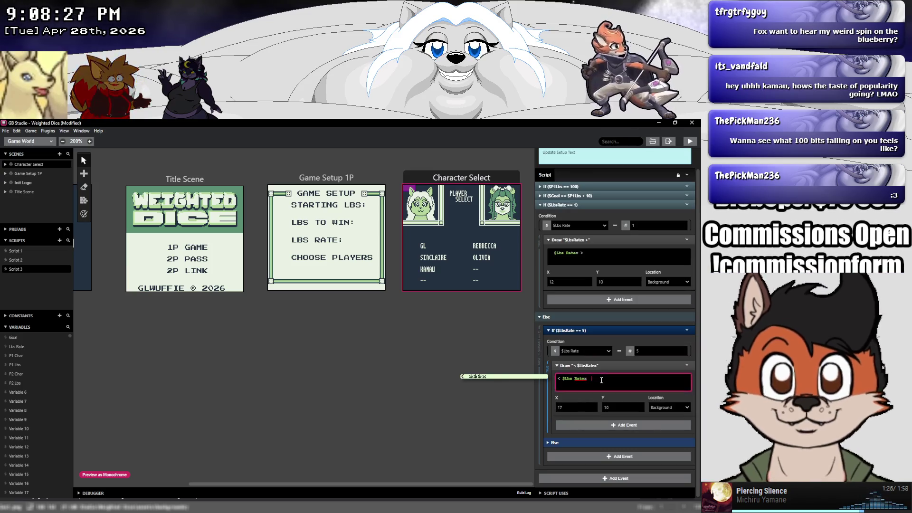
left_click(548, 442)
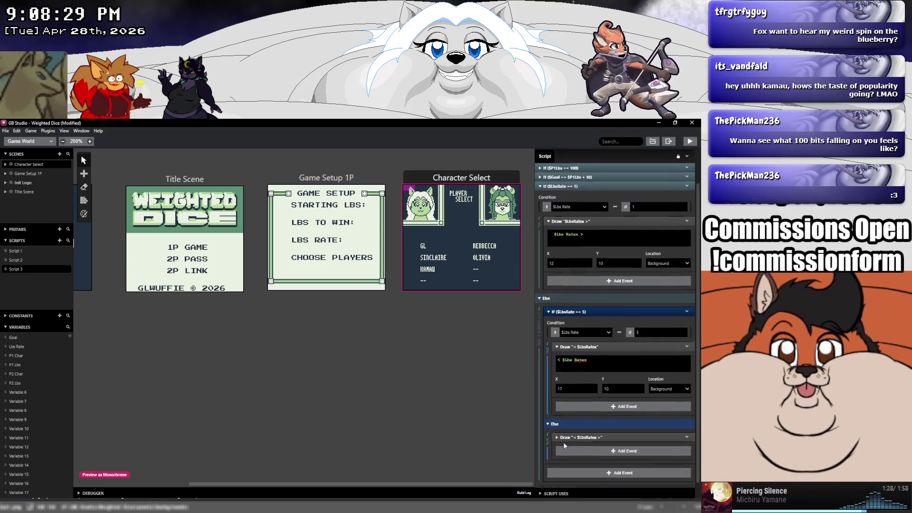
left_click(555, 422)
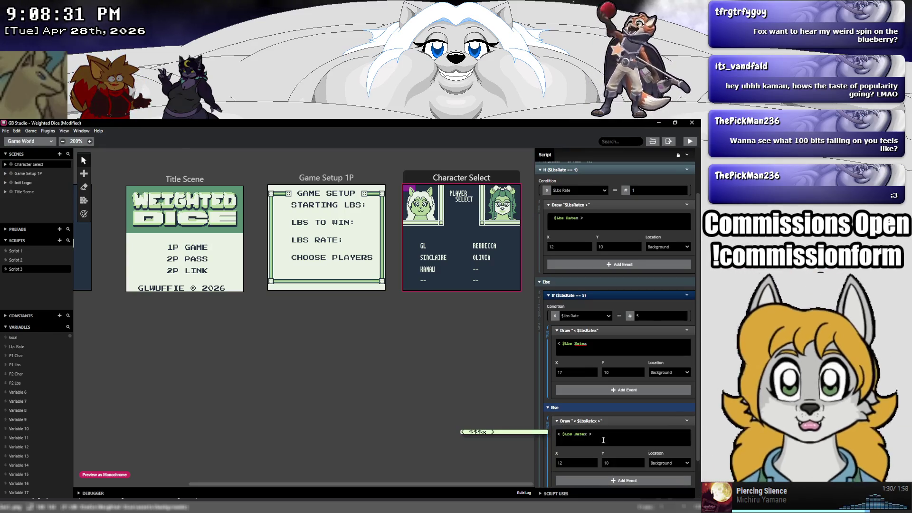
left_click(594, 436)
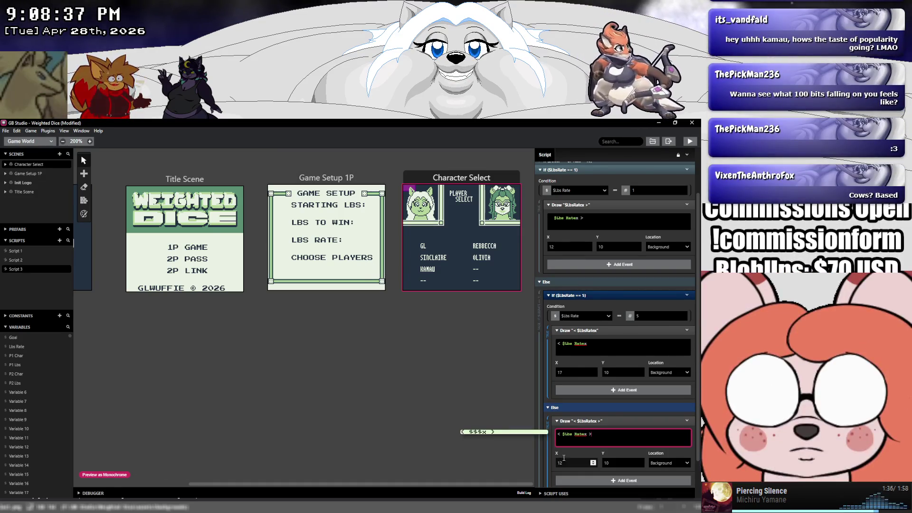
type("17")
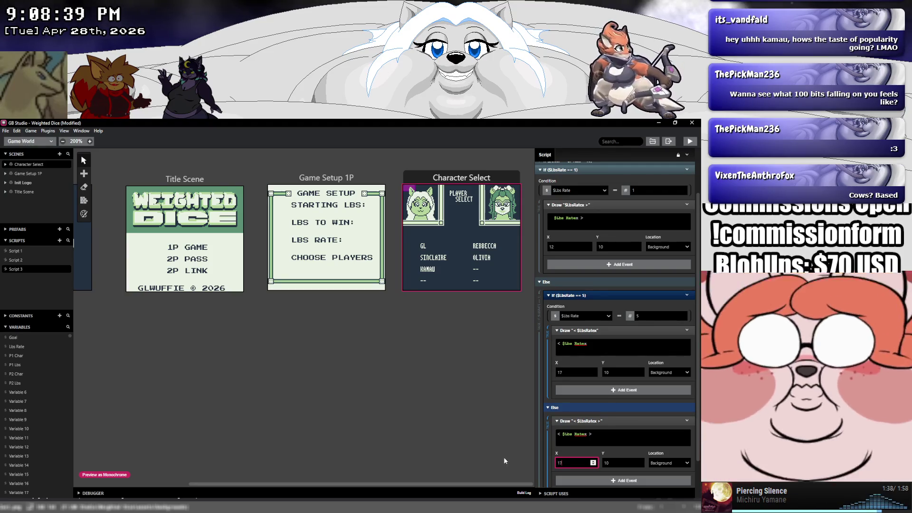
scroll(581, 406, "up", 2)
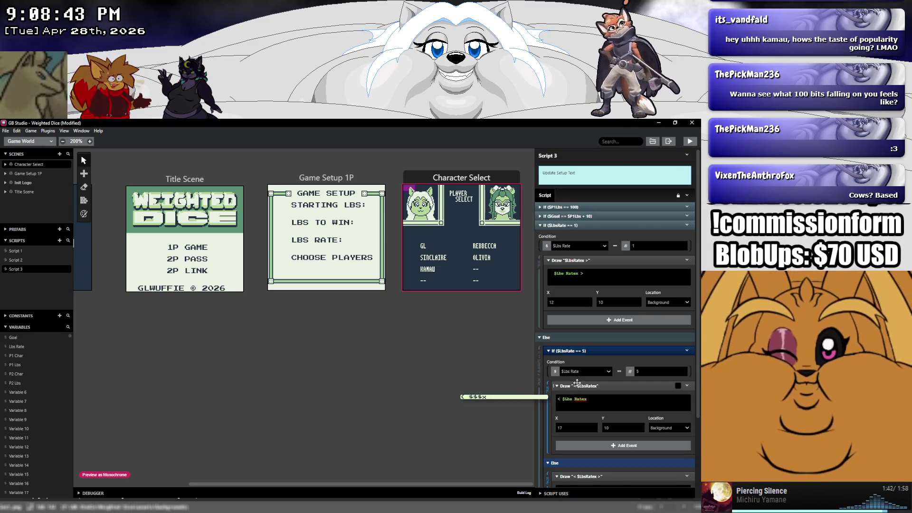
scroll(577, 381, "down", 1)
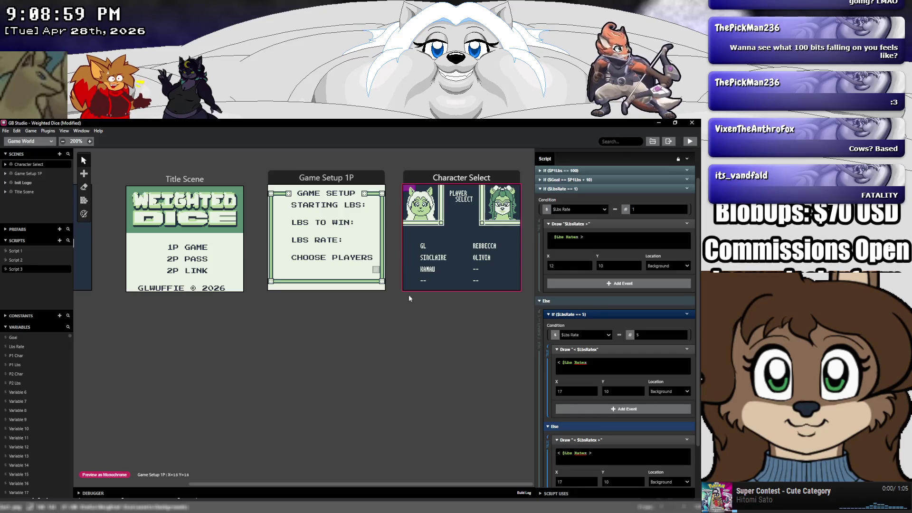
Change the rate-5 Draw event's X position to 12 and collapse the rate-1 condition.
double_click(560, 391)
scroll(579, 381, "down", 2)
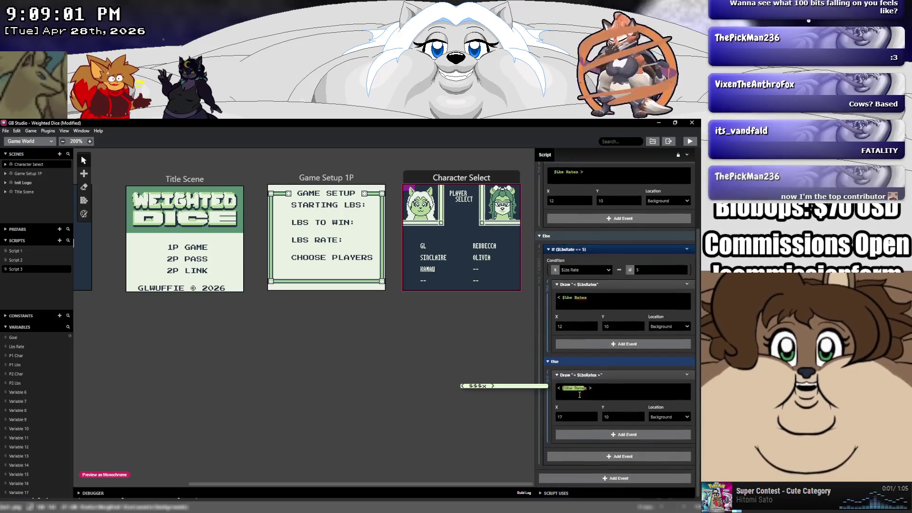
double_click(577, 415)
type("12")
scroll(580, 407, "up", 1)
scroll(580, 407, "up", 3)
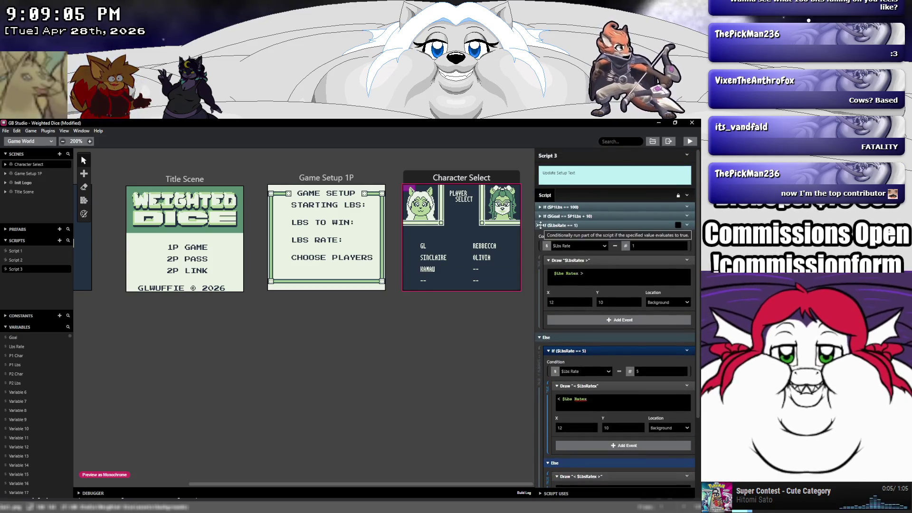
left_click(540, 225)
left_click(539, 207)
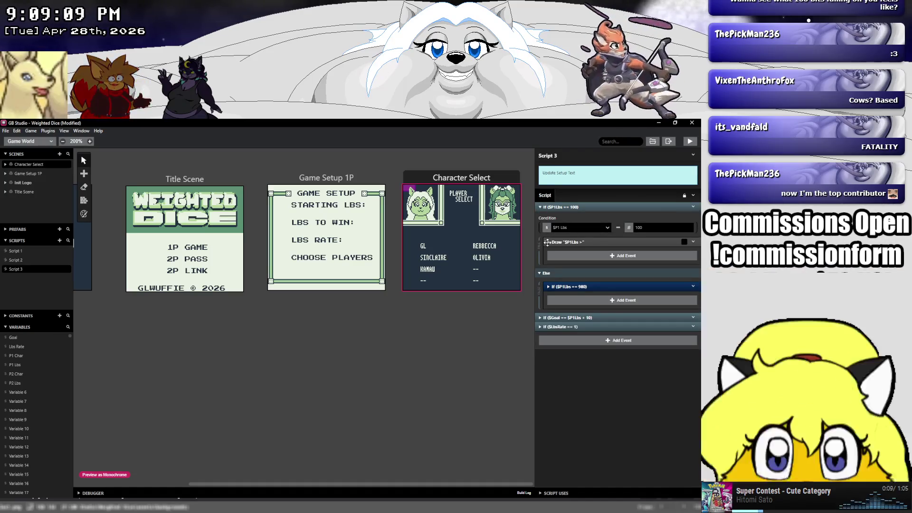
Review the Draw events under $P1Lbs == 100, $P1Lbs == 980 and their Else branch.
left_click(546, 242)
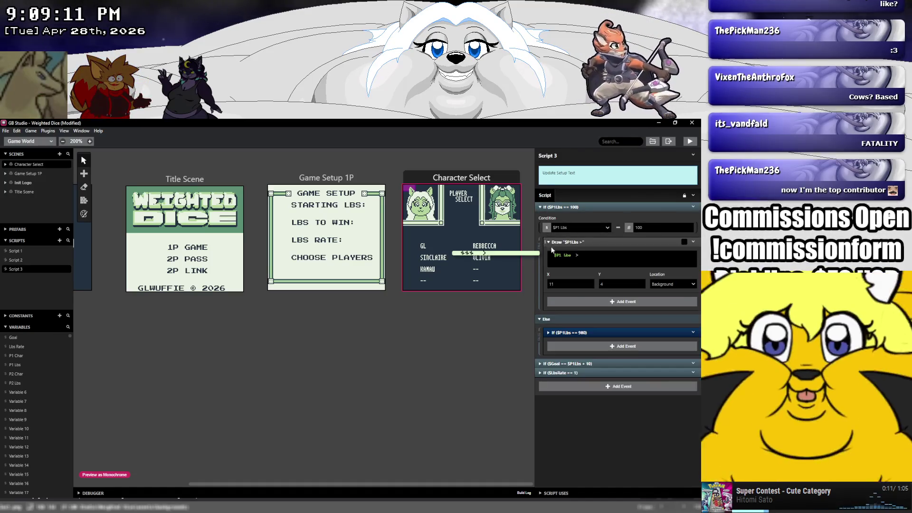
left_click(576, 255)
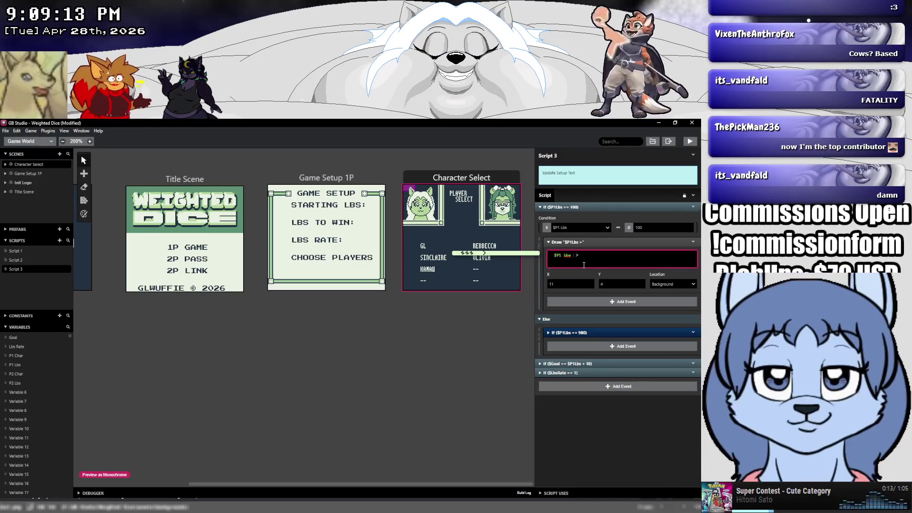
left_click(548, 333)
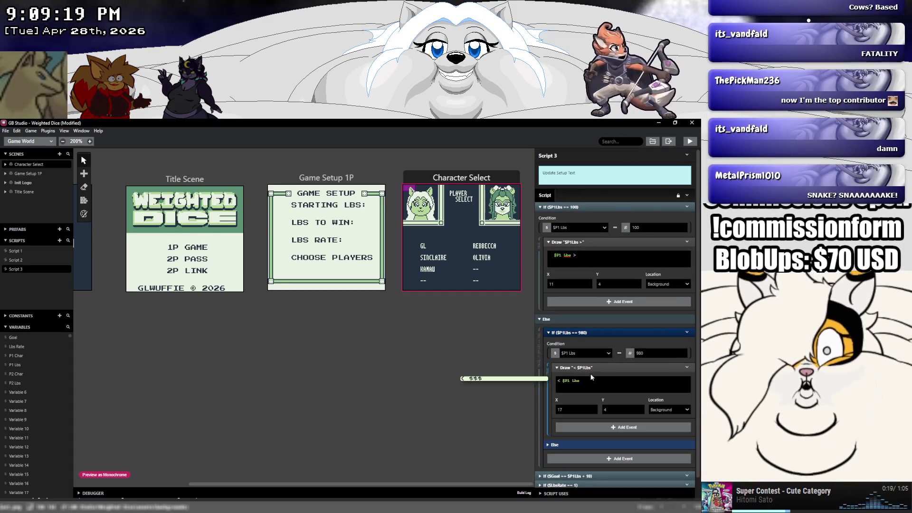
left_click(598, 381)
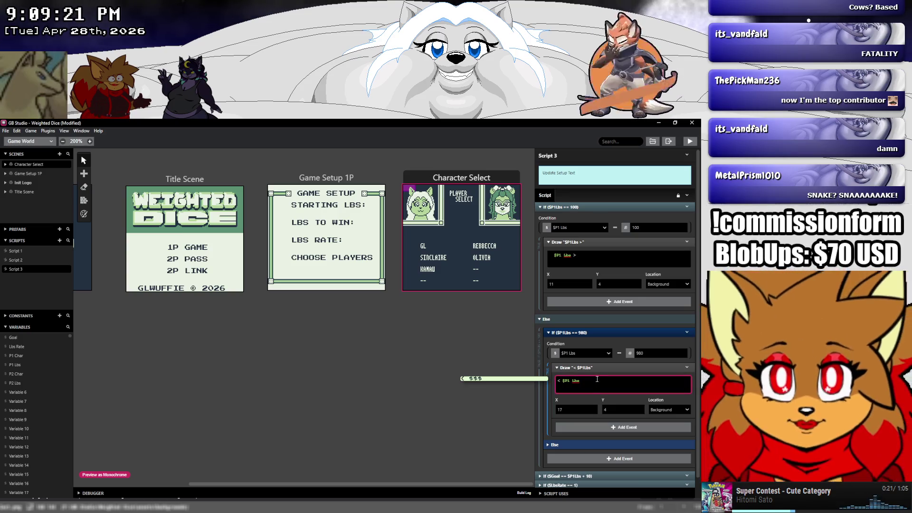
scroll(591, 382, "down", 1)
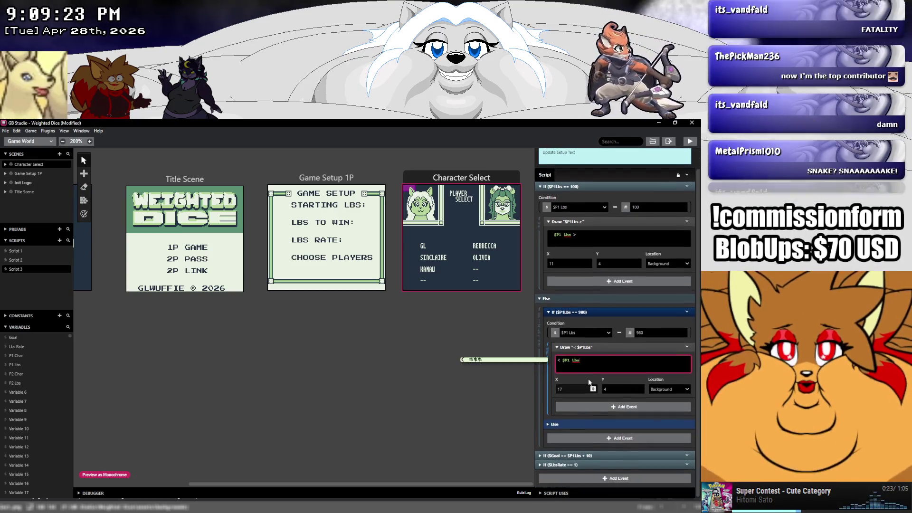
left_click(549, 425)
left_click(556, 437)
scroll(556, 437, "down", 2)
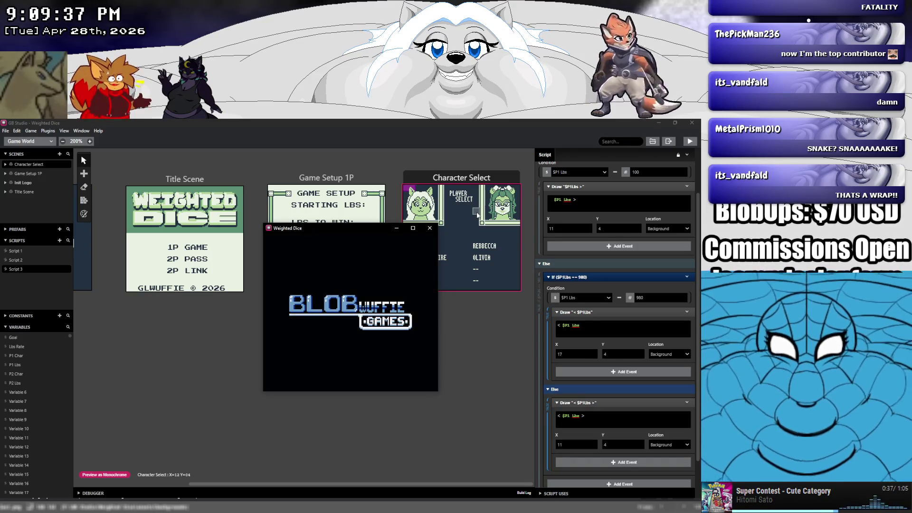
On GAME SETUP, set STARTING LBS to 400 and LBS TO WIN to 500.
key("z")
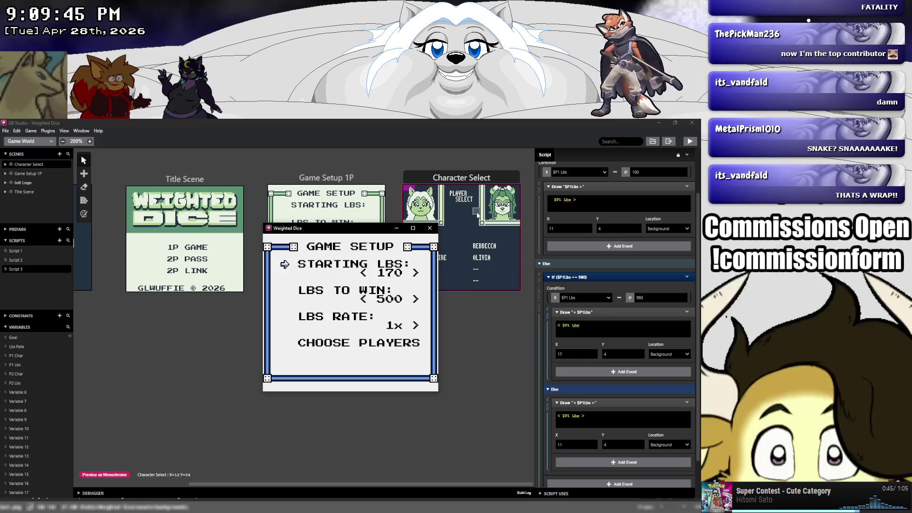
key("Right")
key("Right")
key("Right")
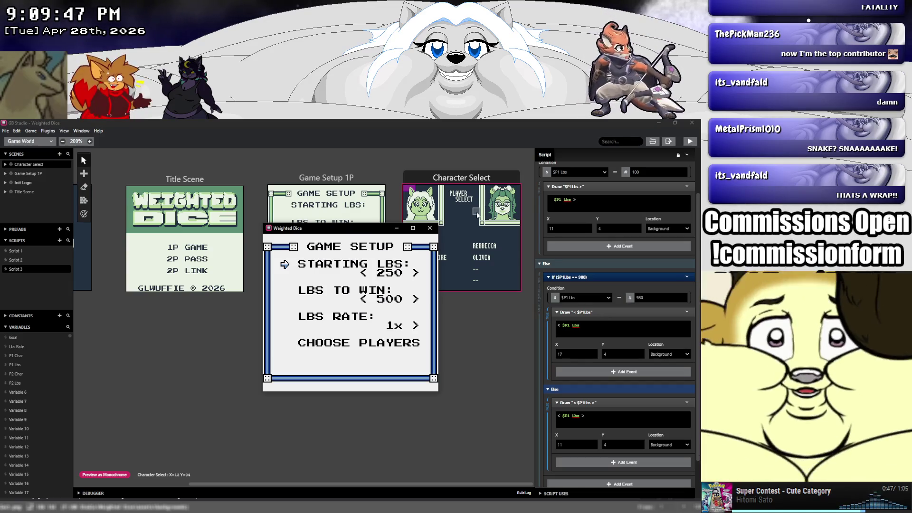
key("Down")
key("Right")
key("Right")
key("Right")
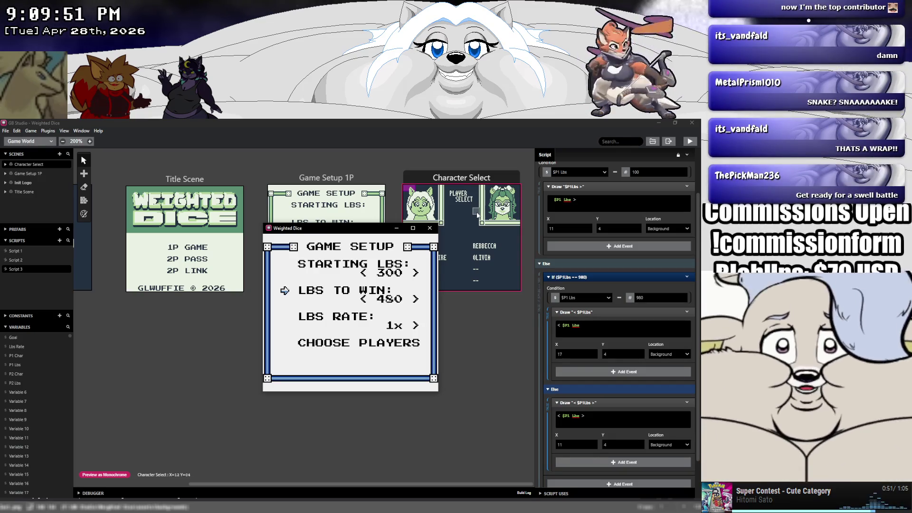
key("Left")
key("Left")
key("Left")
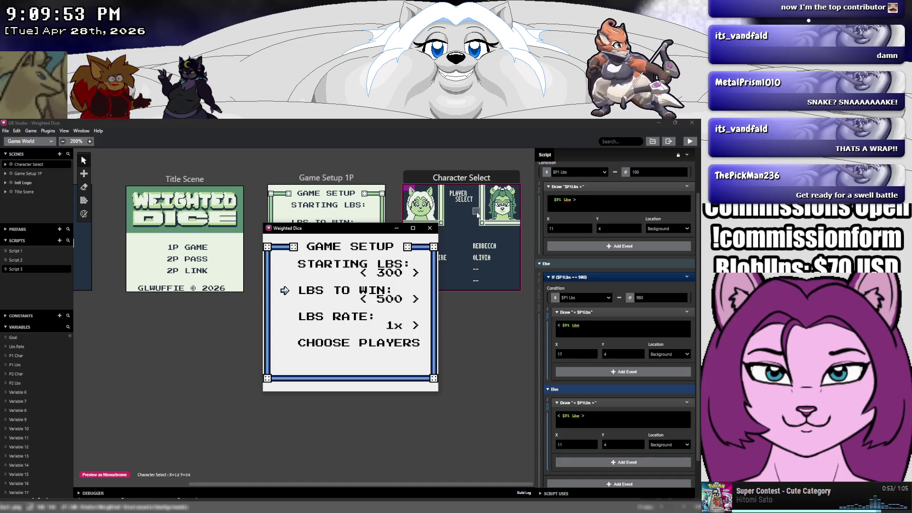
key("Left")
key("Left")
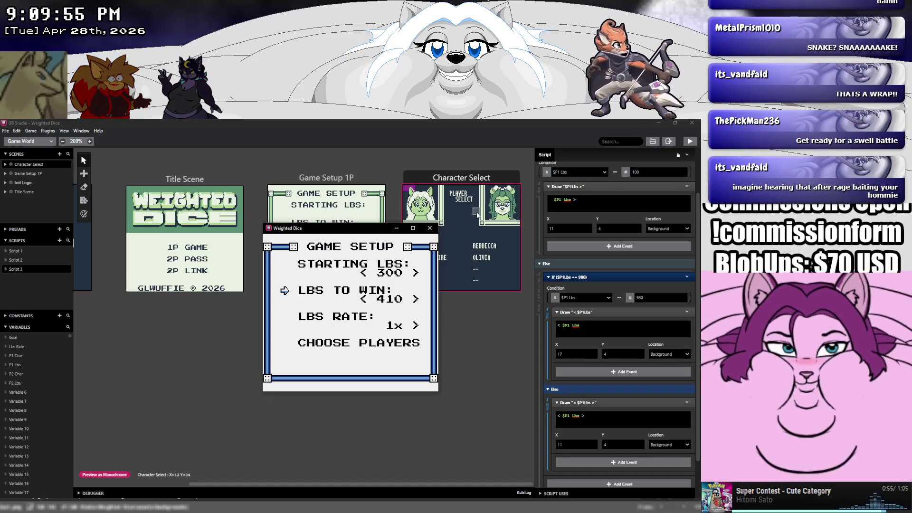
key("Left")
key("Left")
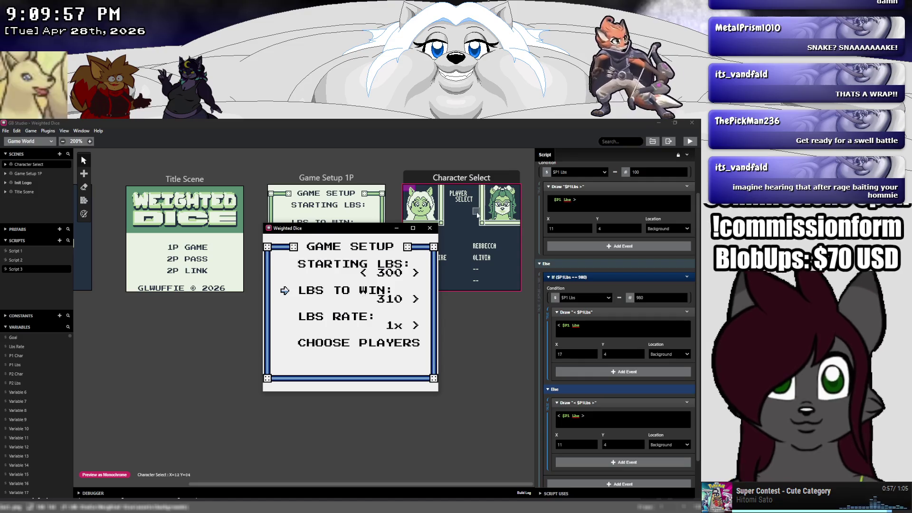
key("Right")
key("Right")
key("Right")
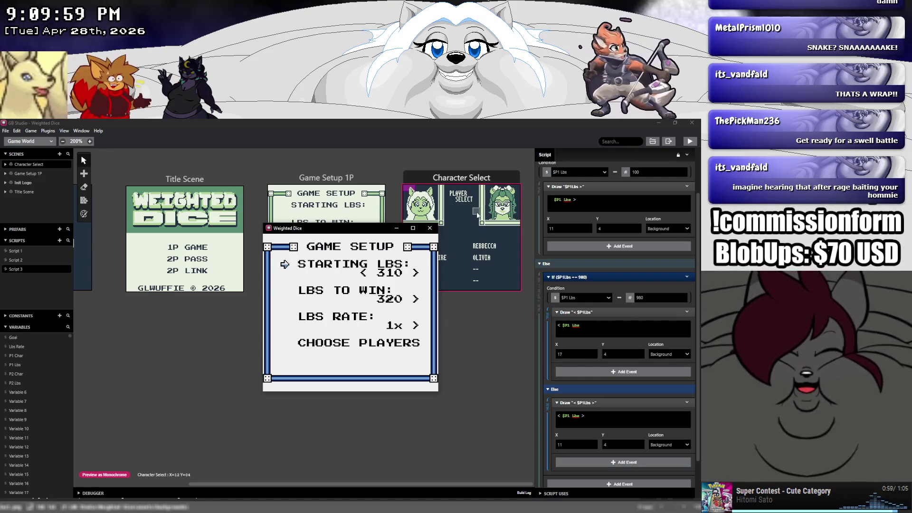
key("Down")
key("Right")
key("Right")
key("Right")
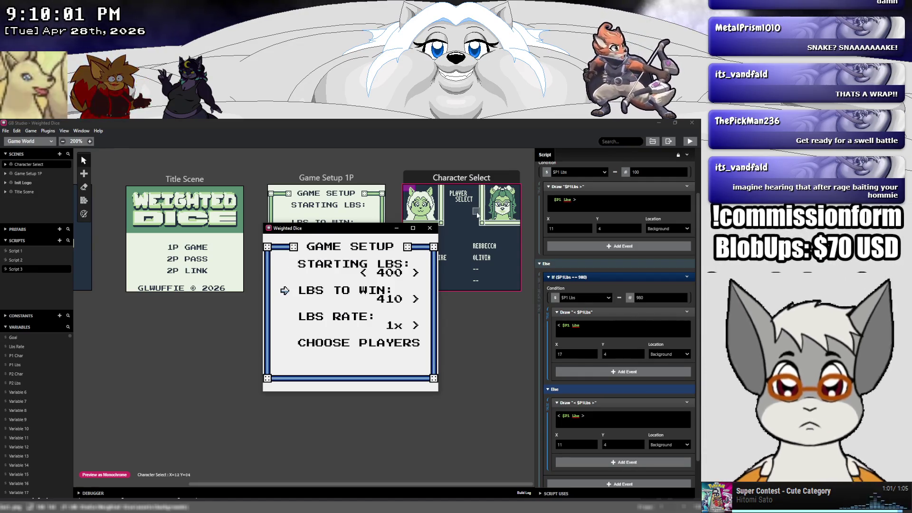
Set LBS RATE to 4x and LBS TO WIN to 520, open Player Select, then close the game.
key("Right")
key("Right")
key("Down")
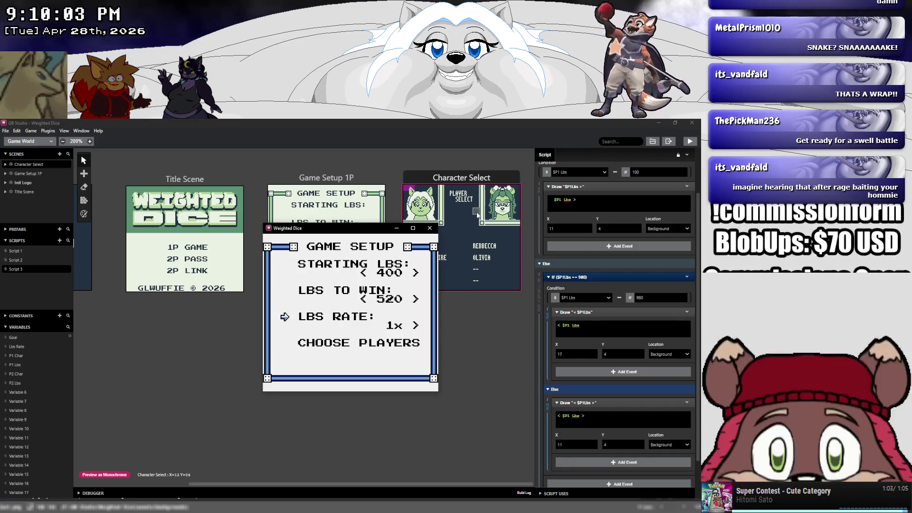
key("Right")
key("Right")
key("Right")
key("Up")
key("Left")
key("Left")
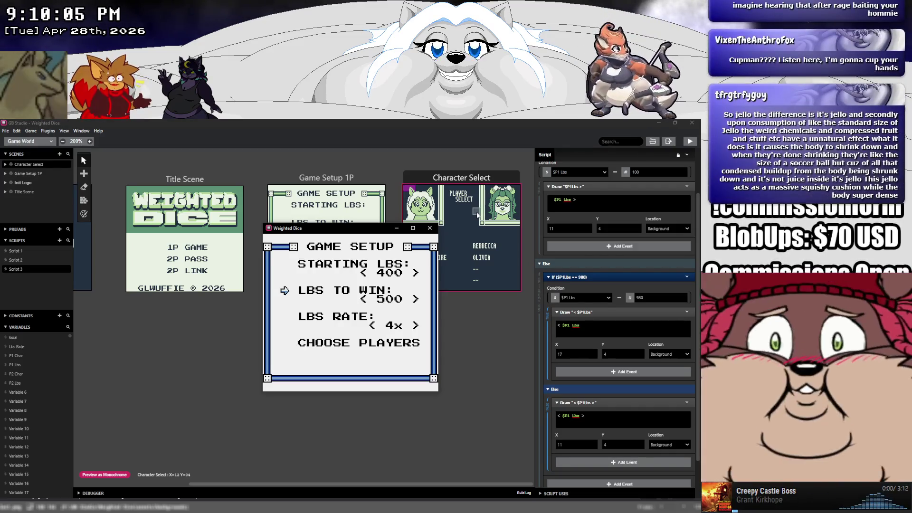
key("Right")
key("Right")
key("Up")
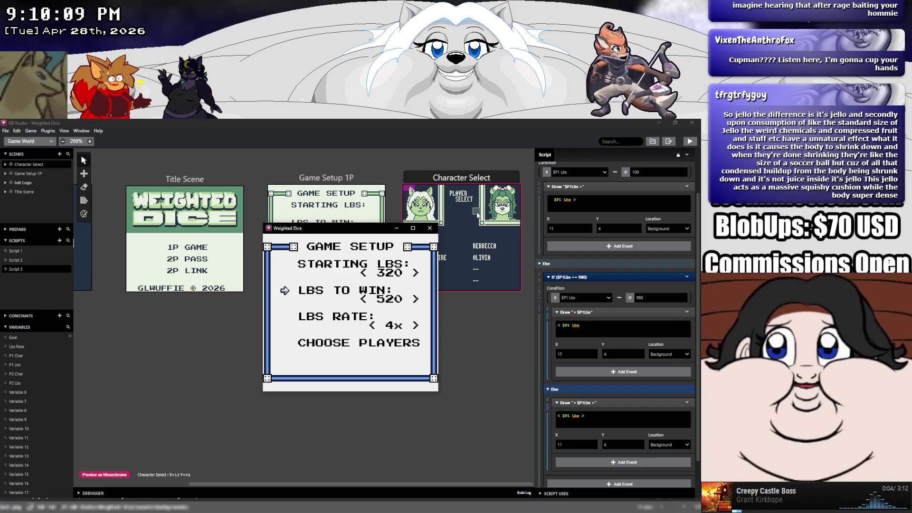
key("z")
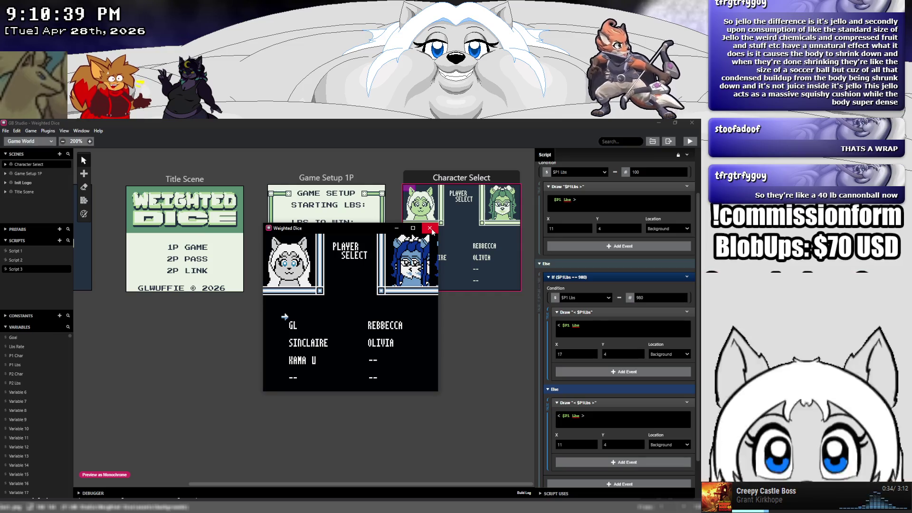
left_click(430, 228)
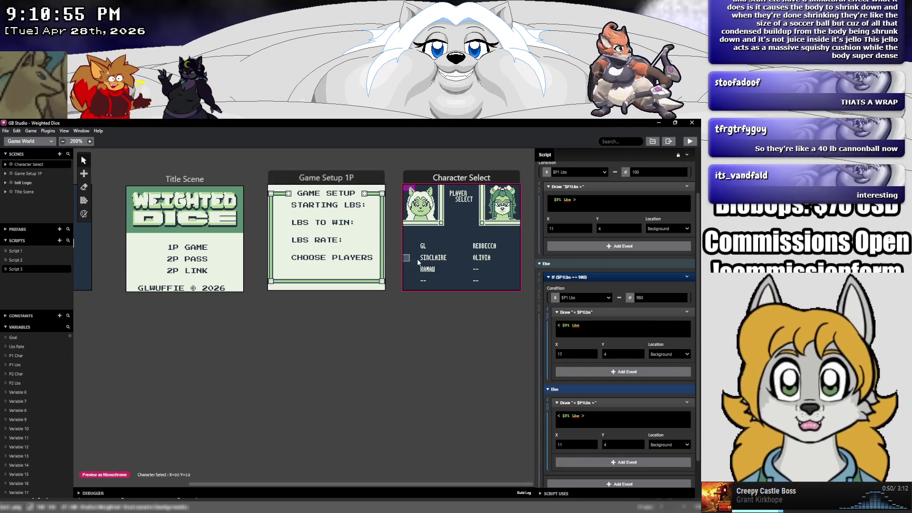
Select the Character Select scene and view its Run Scene and Color Mode Override options.
left_click(435, 272)
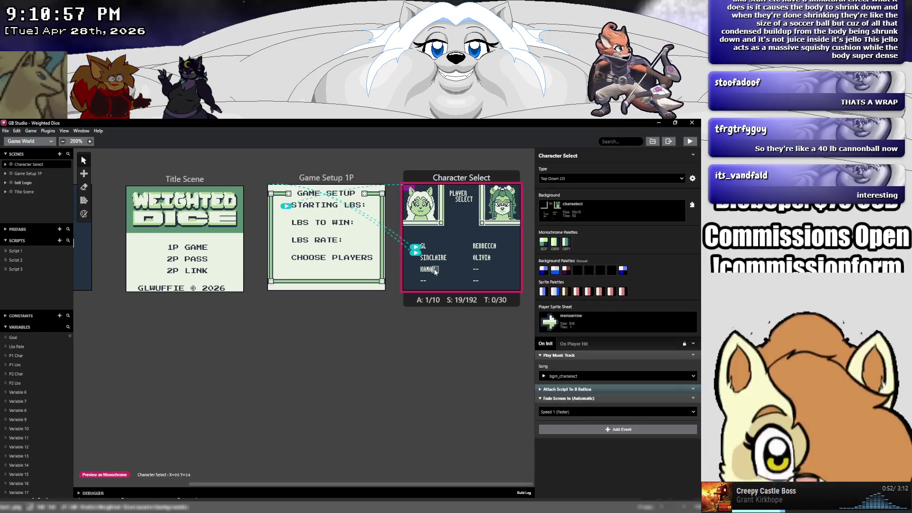
right_click(435, 272)
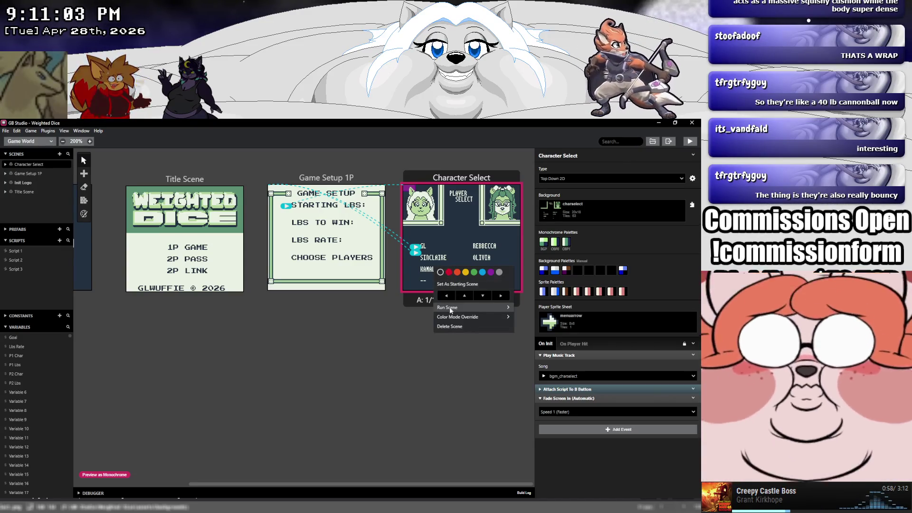
mouse_move(450, 309)
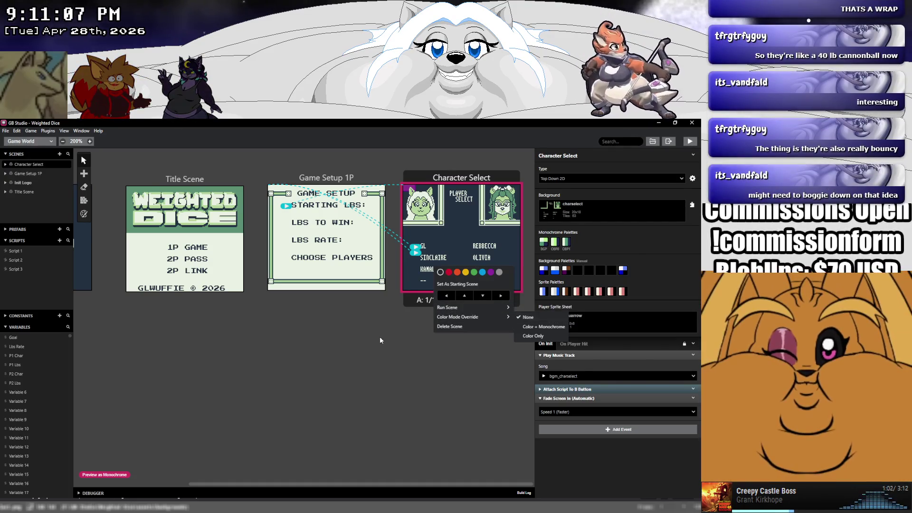
left_click(380, 336)
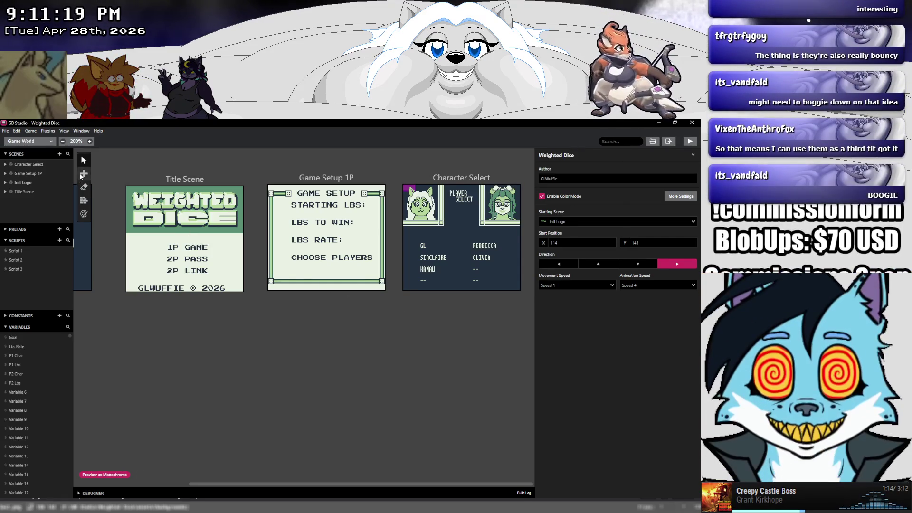
Save the project, play through to Player Select, and close the game window.
left_click(10, 134)
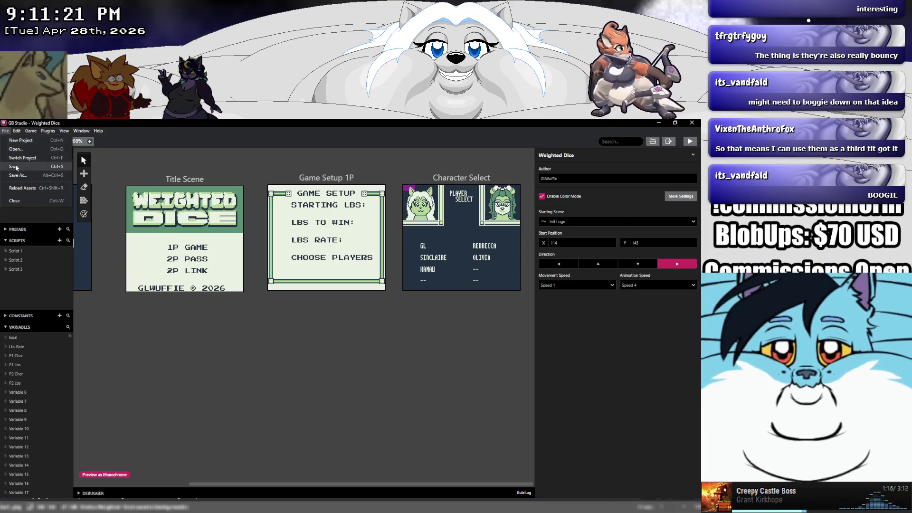
left_click(16, 167)
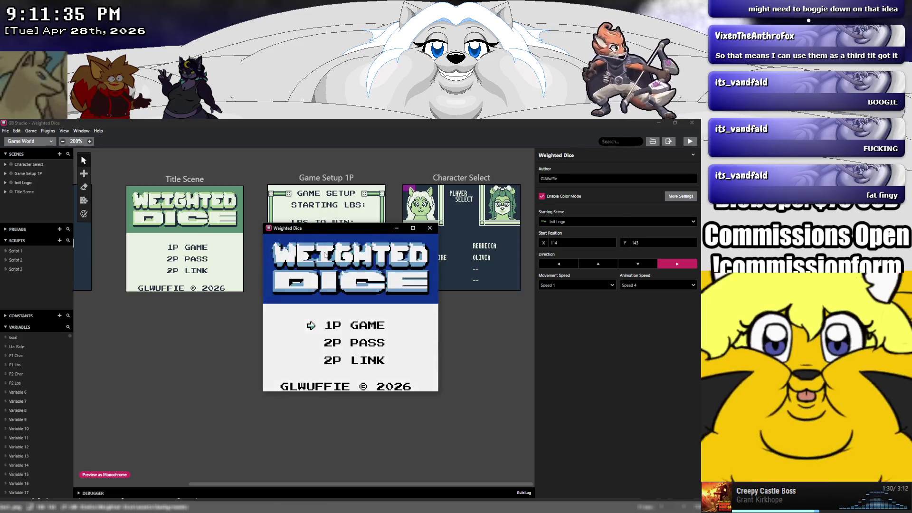
key("Return")
key("Return")
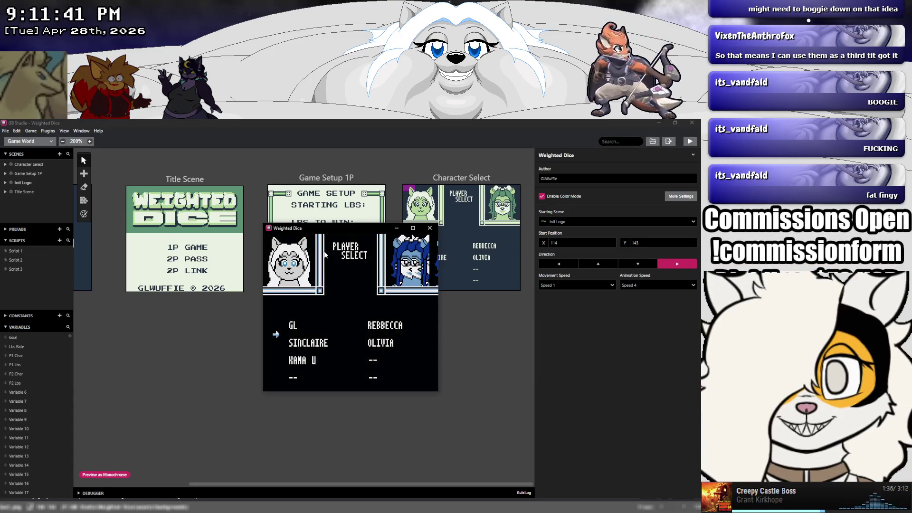
left_click(431, 229)
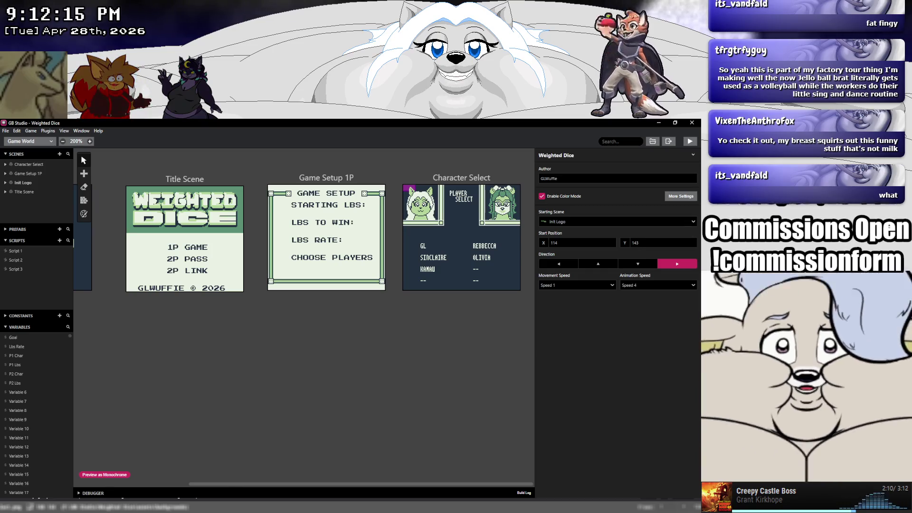
Show the open Aseprite window thumbnails from the taskbar.
left_click(152, 506)
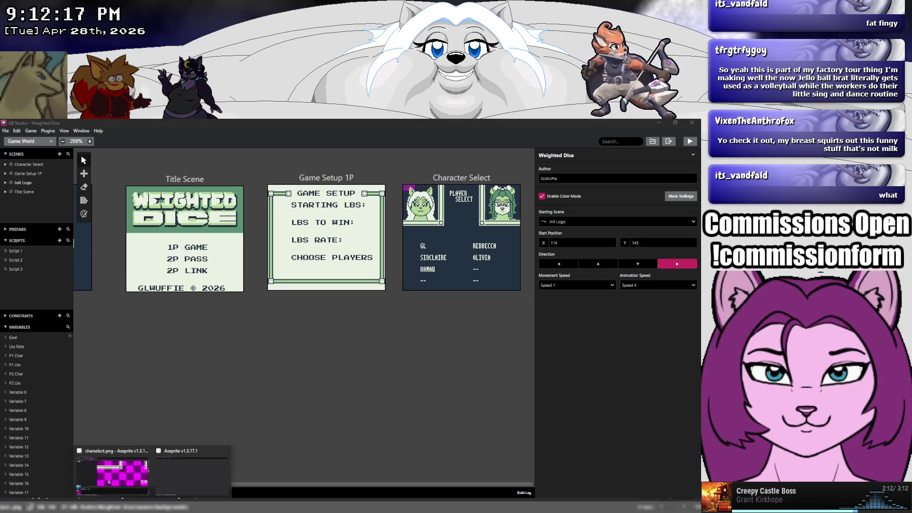
Bring the charselect image forward in Aseprite and switch to the menuarrow.png tab.
mouse_move(207, 468)
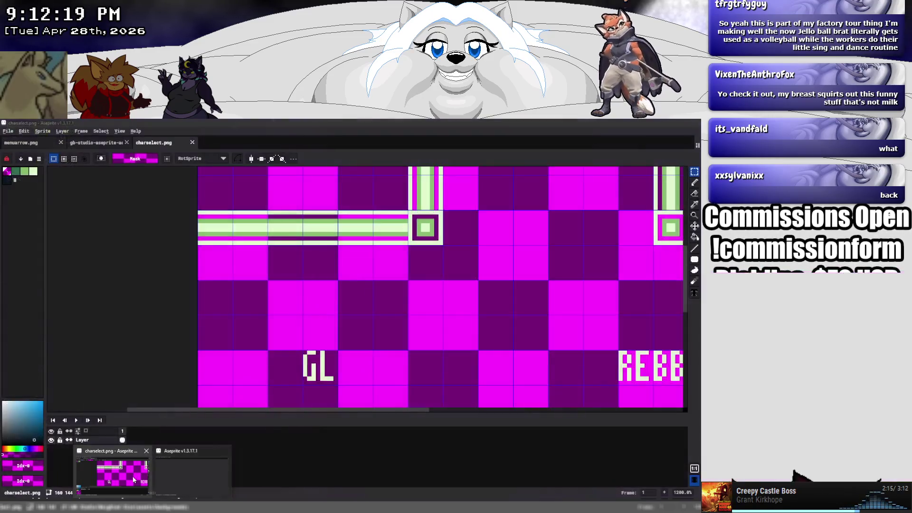
left_click(138, 474)
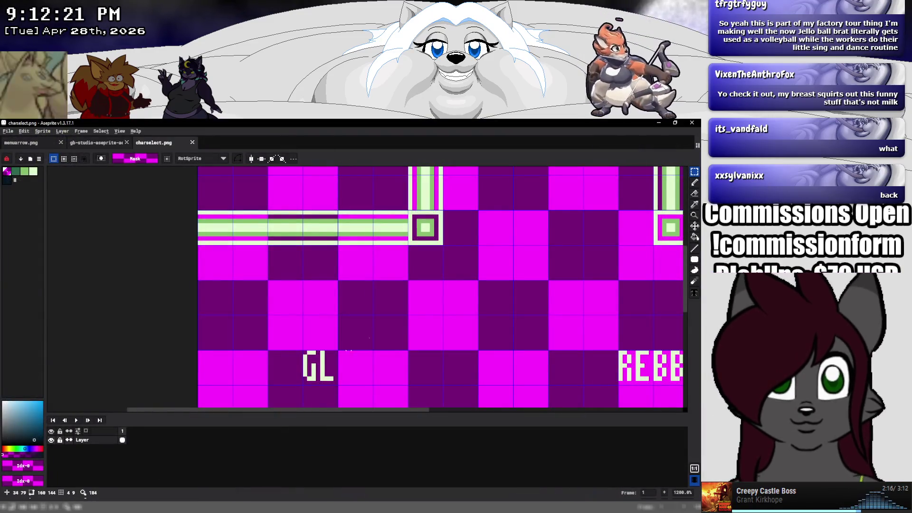
scroll(350, 351, "down", 5)
scroll(360, 300, "up", 2)
scroll(359, 300, "right", 3)
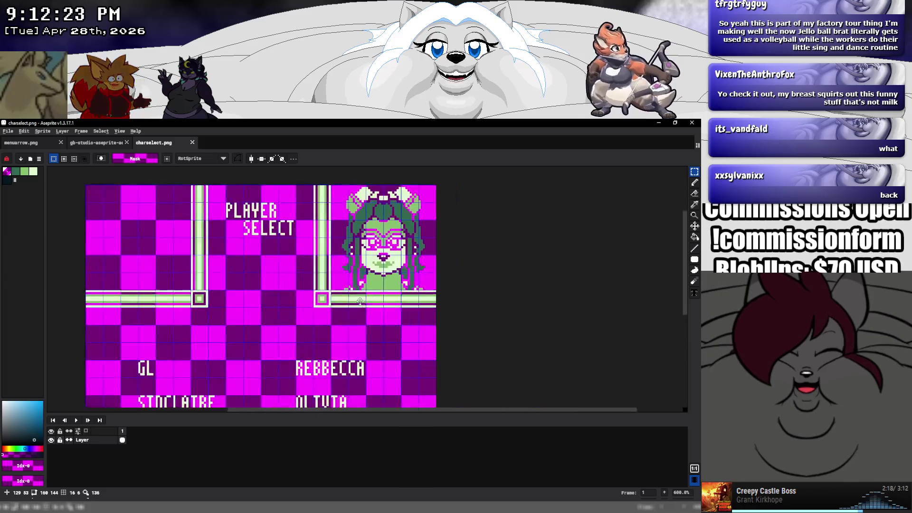
scroll(359, 300, "right", 1)
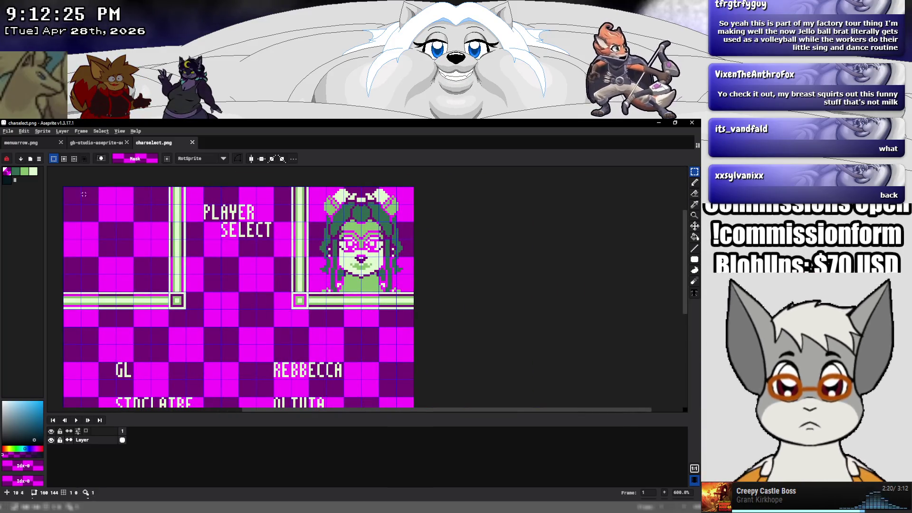
left_click(95, 143)
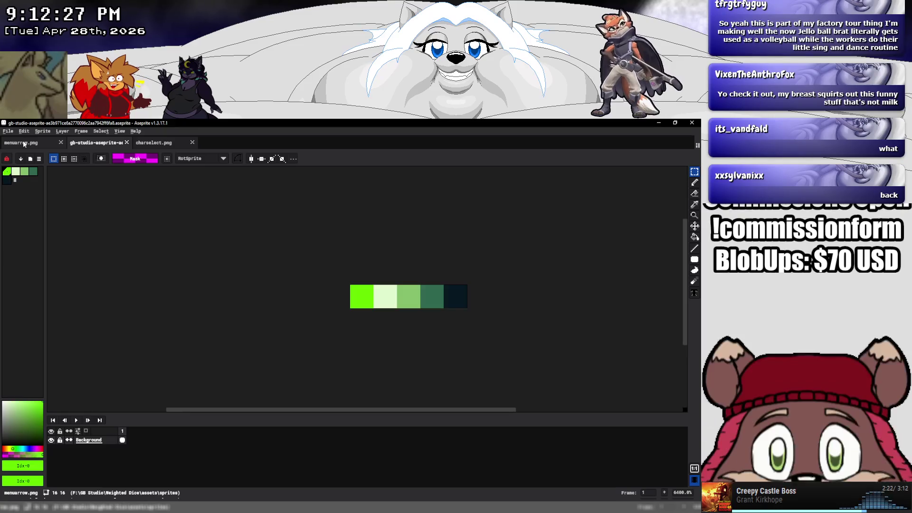
left_click(23, 143)
Open gainer_gl.png from the Weighted Dice/assets/sprites folder.
left_click(9, 131)
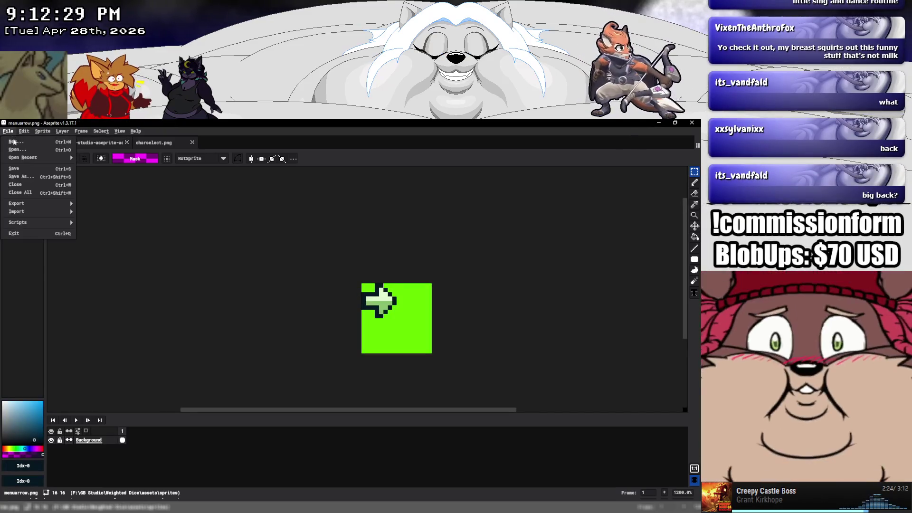
left_click(17, 150)
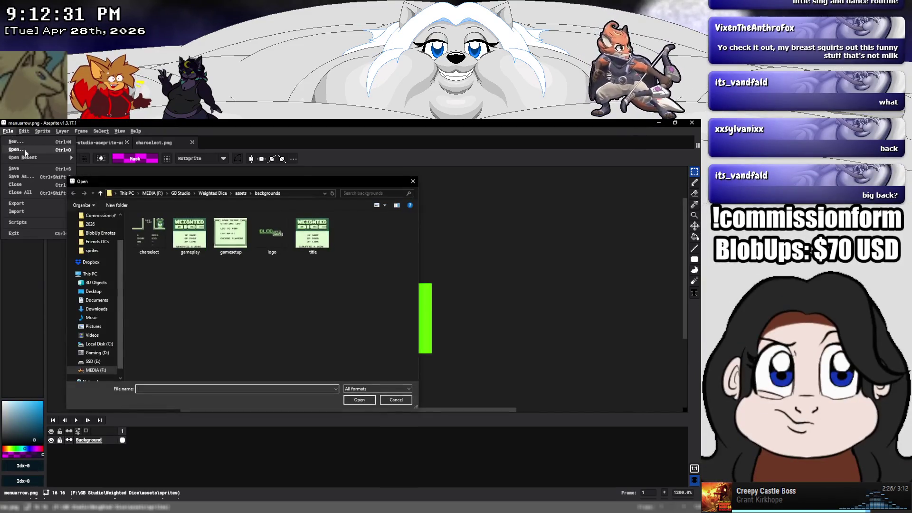
left_click(222, 193)
double_click(145, 227)
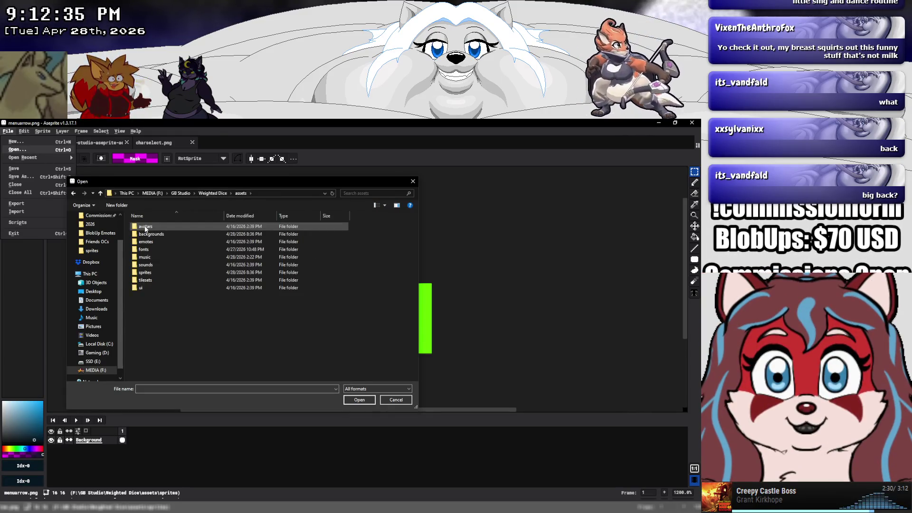
double_click(151, 272)
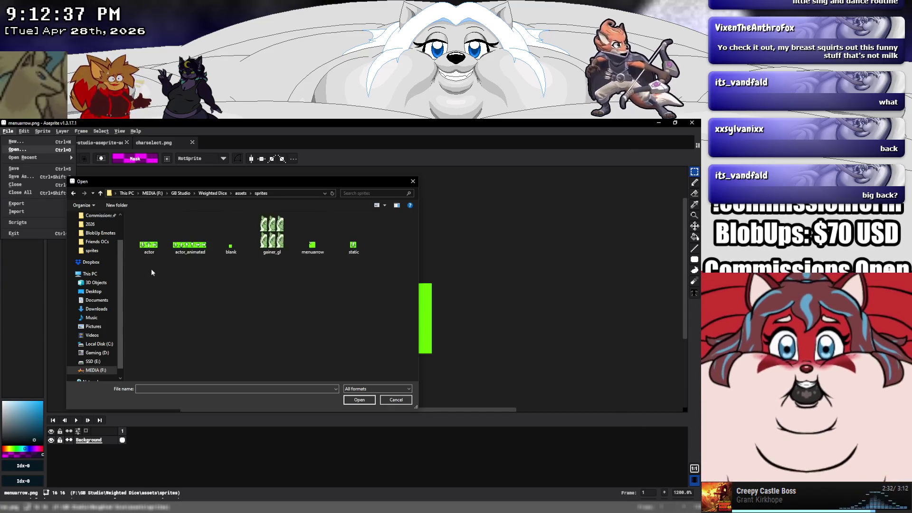
double_click(271, 233)
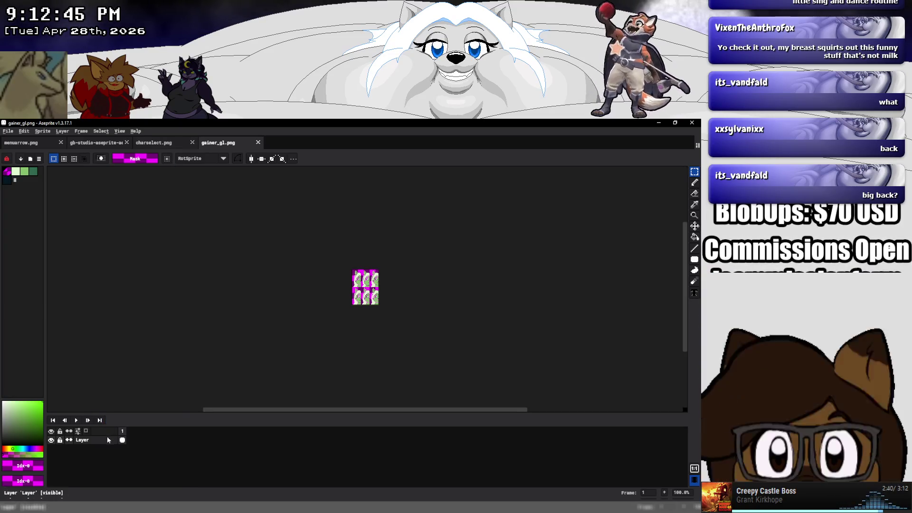
right_click(108, 440)
Add a new empty layer to gainer_gl and marquee the portrait in charselect.png.
mouse_move(138, 437)
left_click(200, 442)
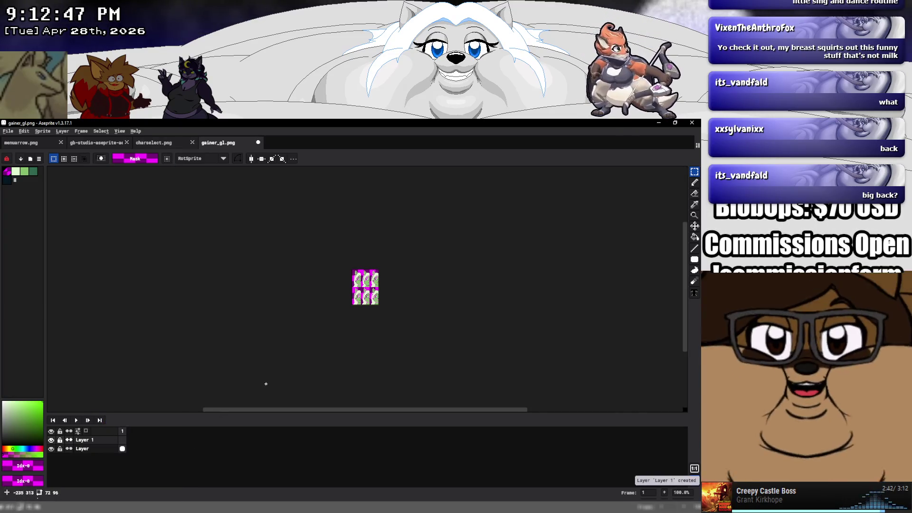
scroll(378, 300, "up", 4)
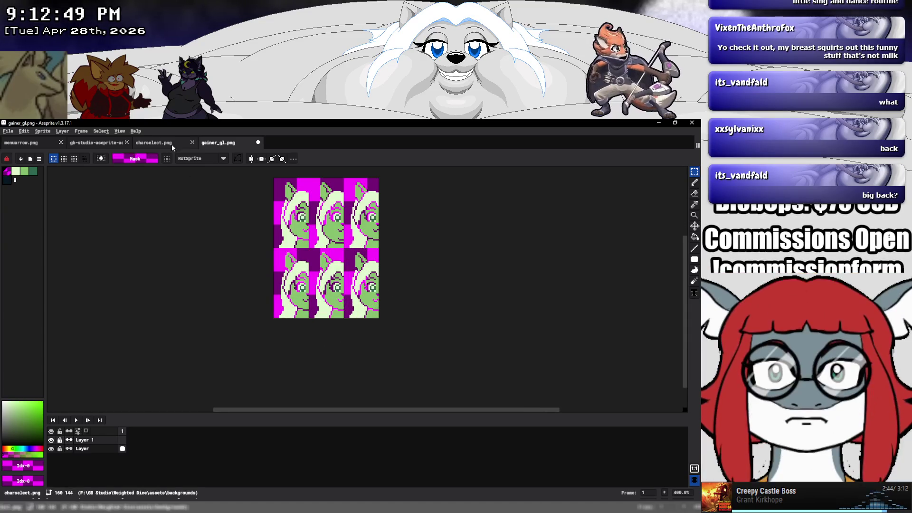
left_click(172, 144)
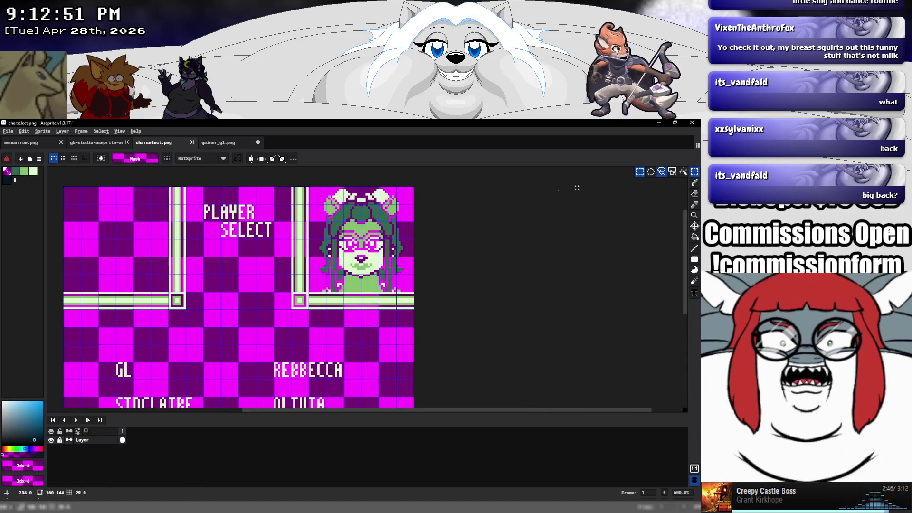
scroll(270, 250, "up", 1)
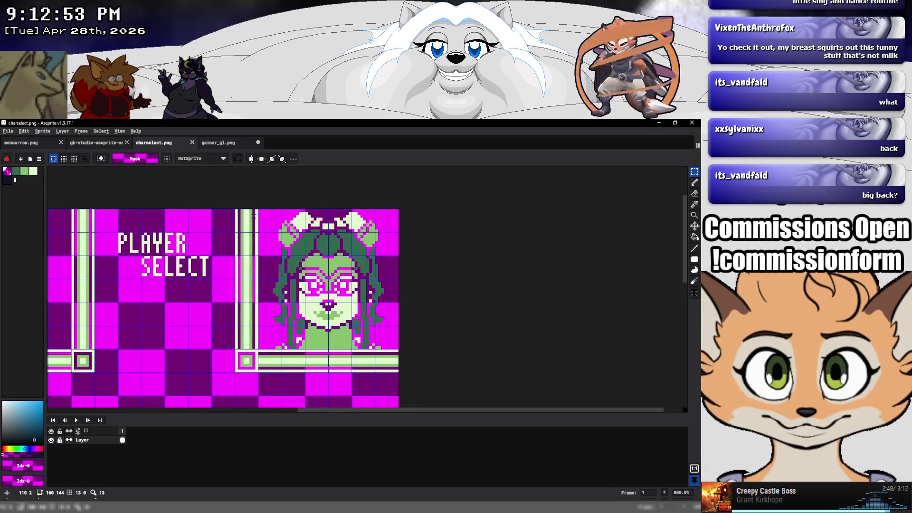
left_click_drag(260, 209, 329, 350)
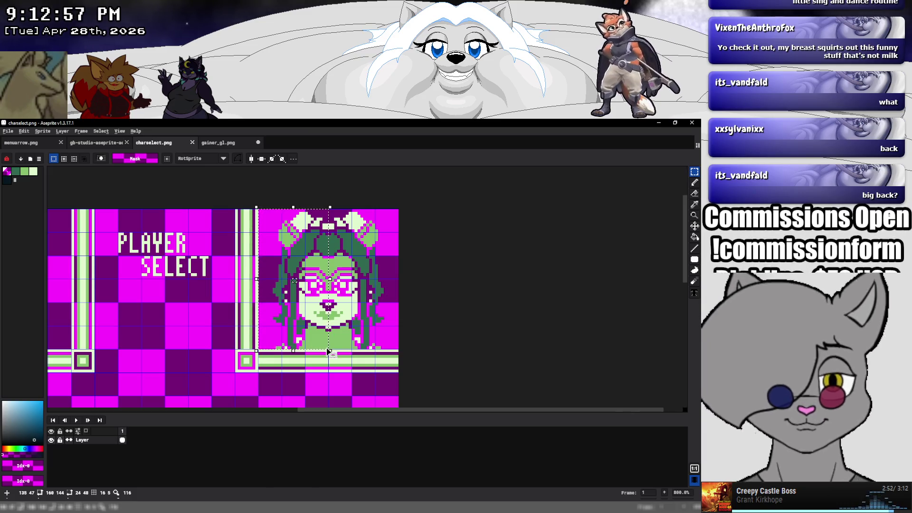
left_click(212, 143)
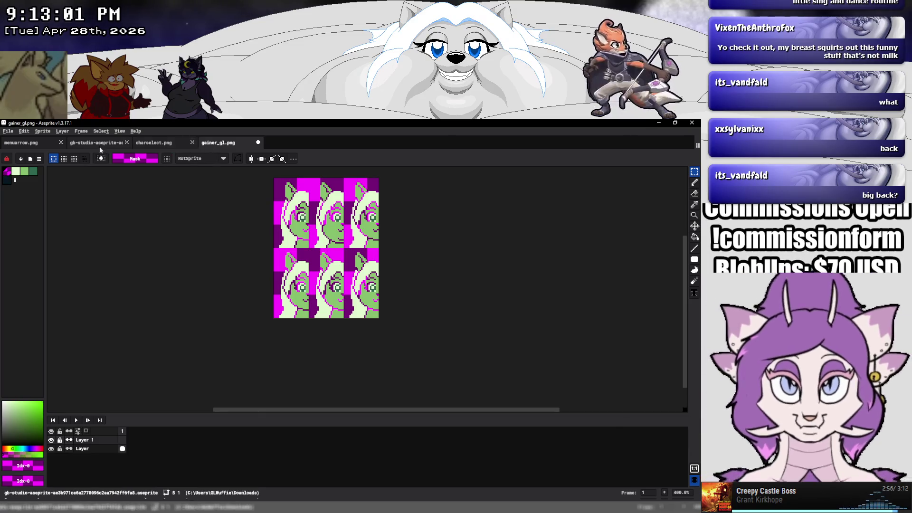
Save the sheet as gainer_rebbecca.png.
left_click(9, 132)
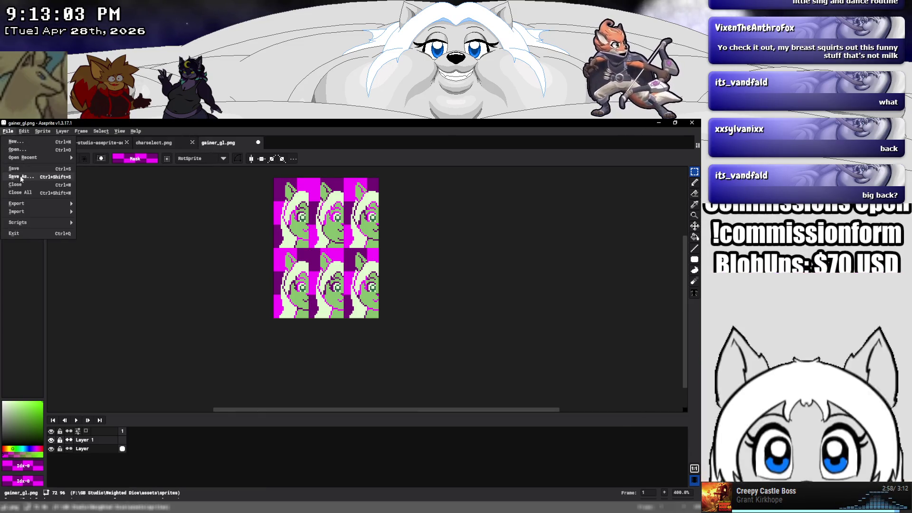
left_click(21, 177)
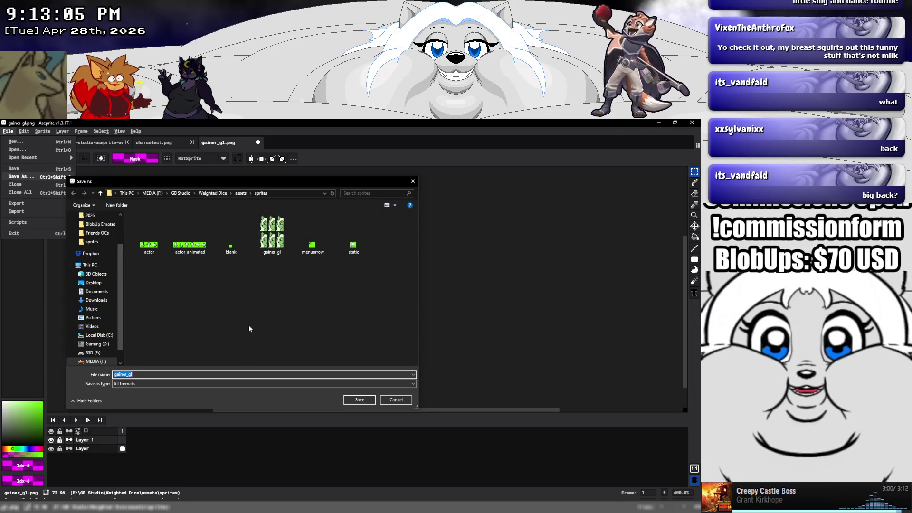
left_click(163, 374)
key("BackSpace")
key("BackSpace")
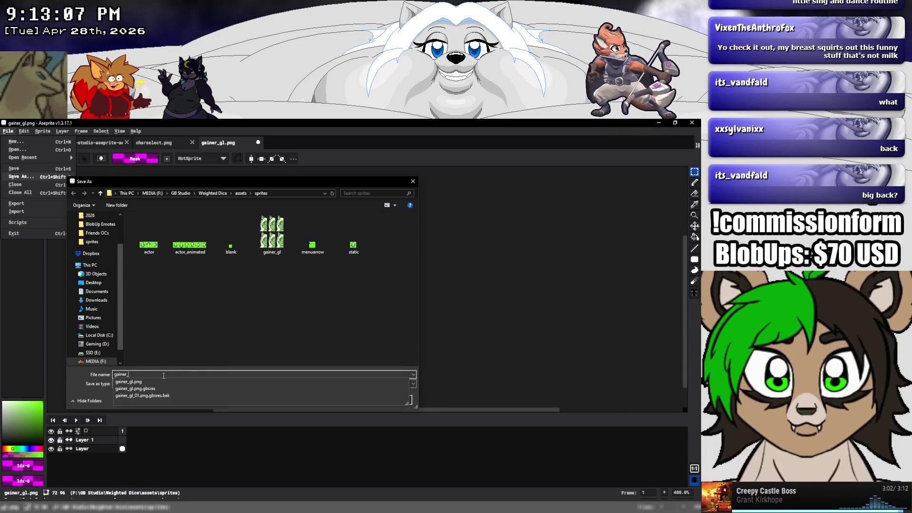
type("rebb")
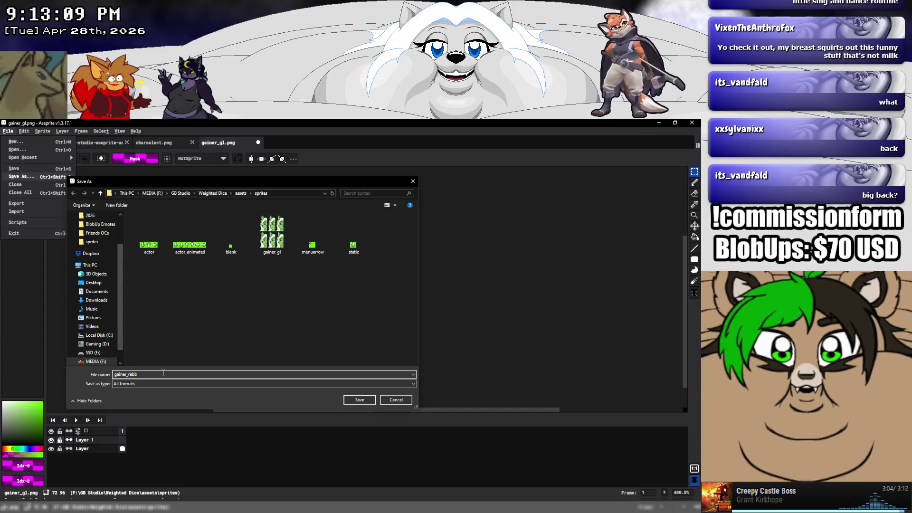
type("ecca")
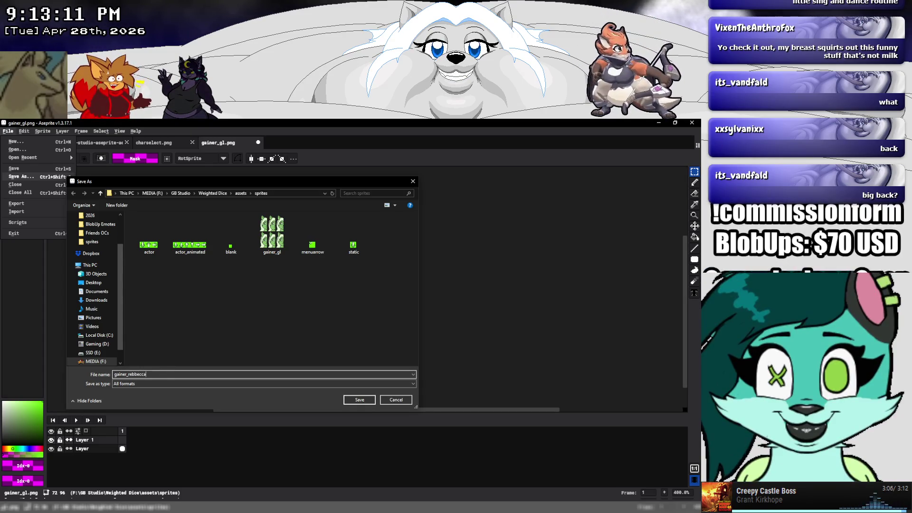
key("Return")
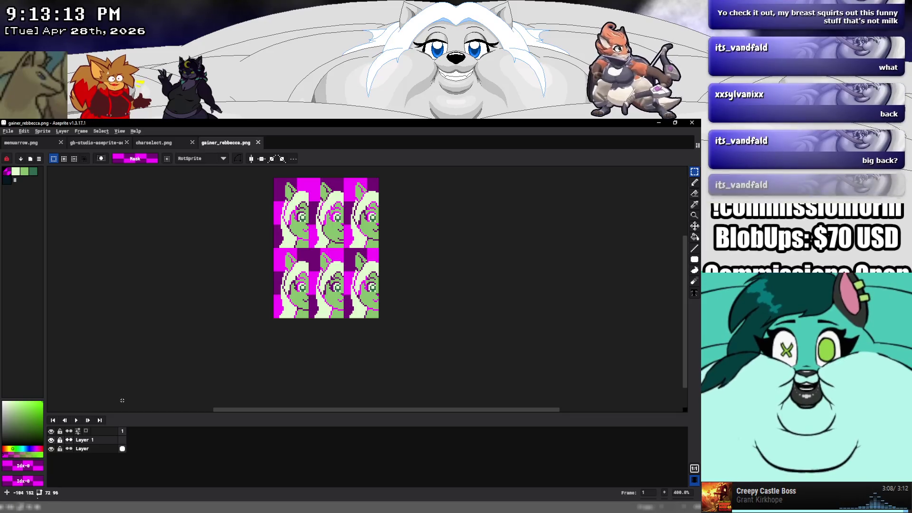
Paste the portrait into the first three frame slots, hiding the original layer.
key("ctrl+v")
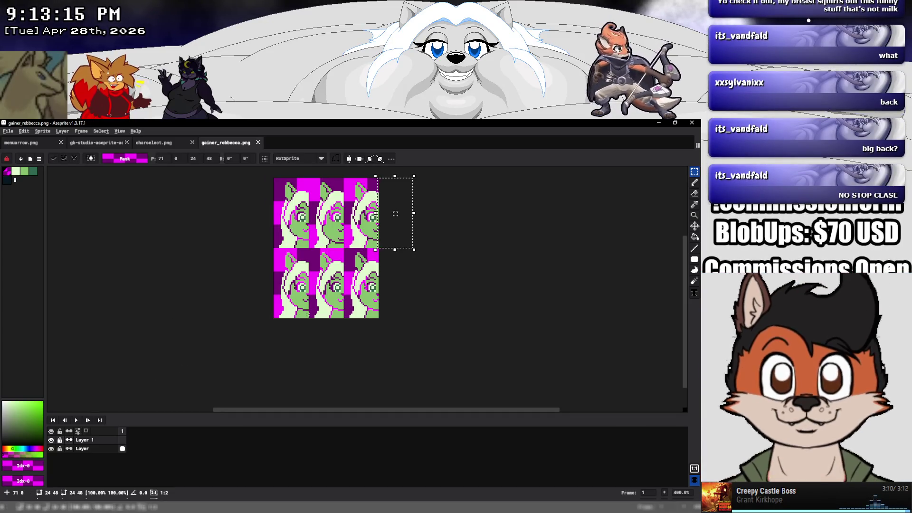
mouse_move(396, 214)
left_mouse_down()
mouse_move(289, 212)
mouse_move(277, 231)
left_mouse_up()
scroll(306, 229, "up", 3)
left_click(51, 449)
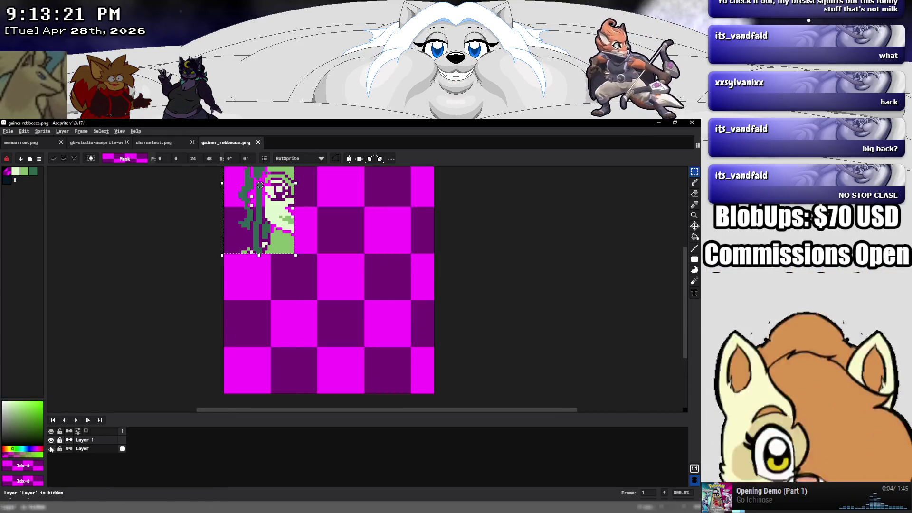
scroll(139, 344, "up", 2)
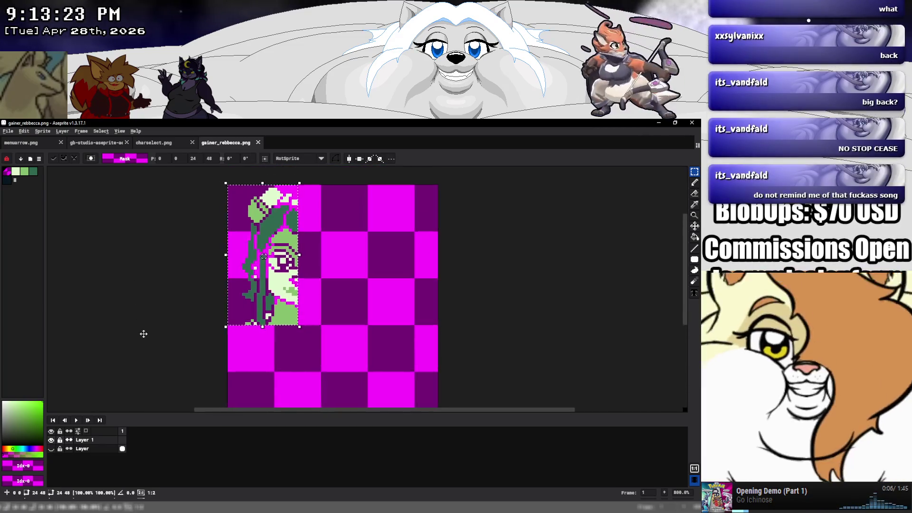
scroll(269, 307, "down", 2)
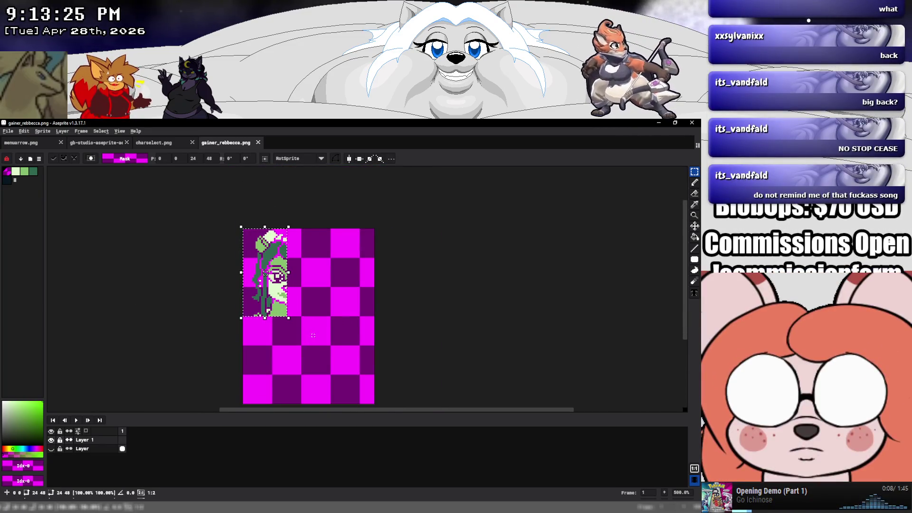
key("Return")
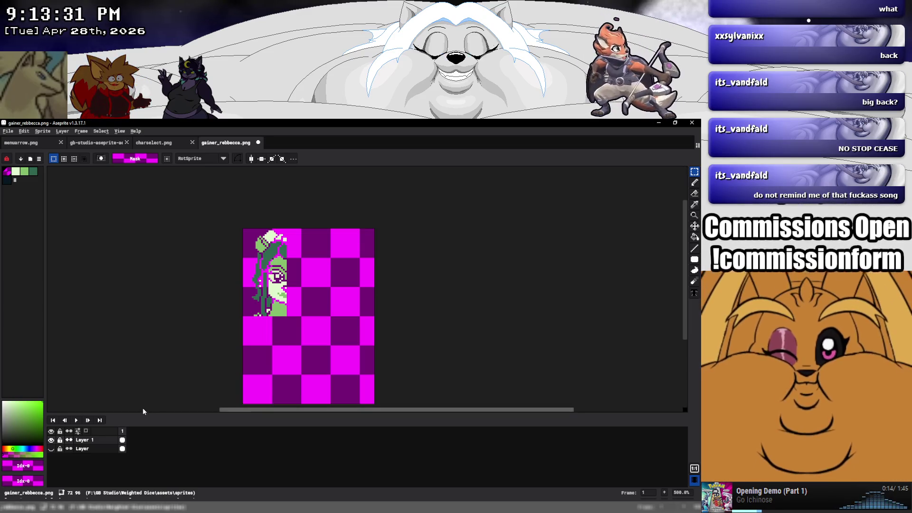
key("ctrl+v")
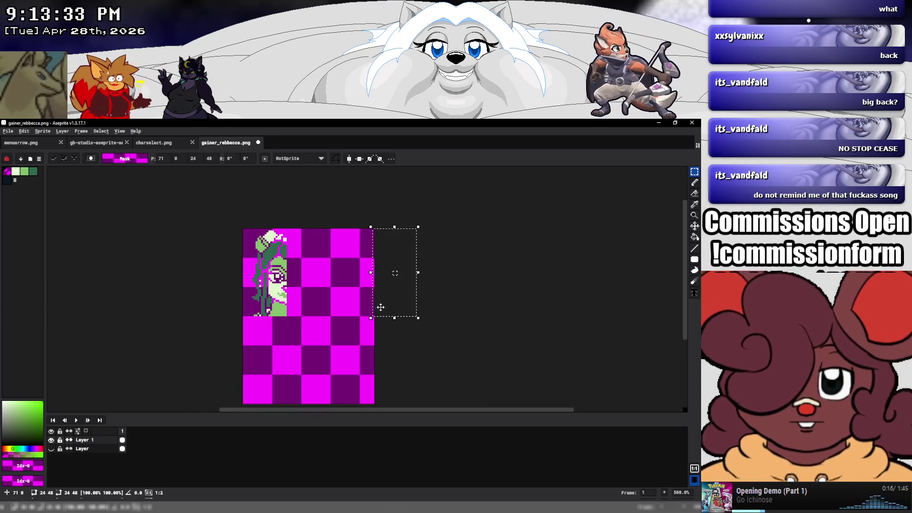
left_click_drag(380, 307, 303, 304)
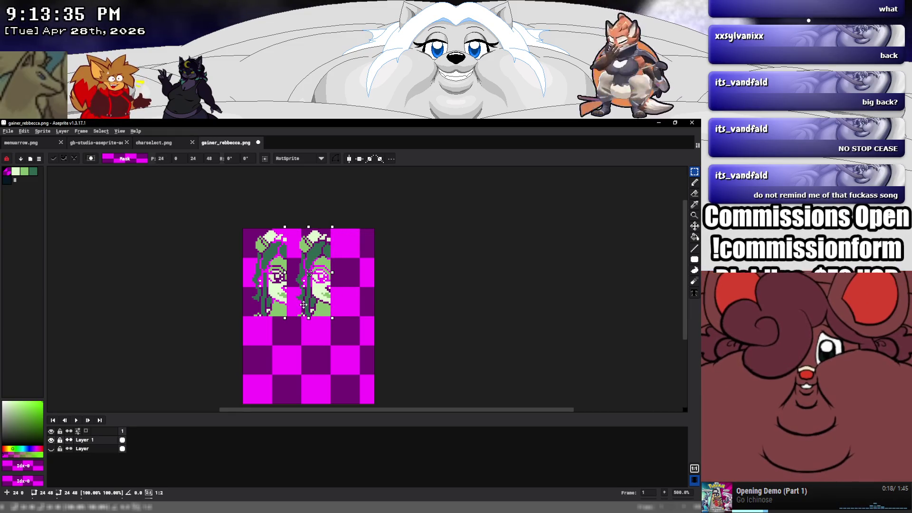
key("ctrl+v")
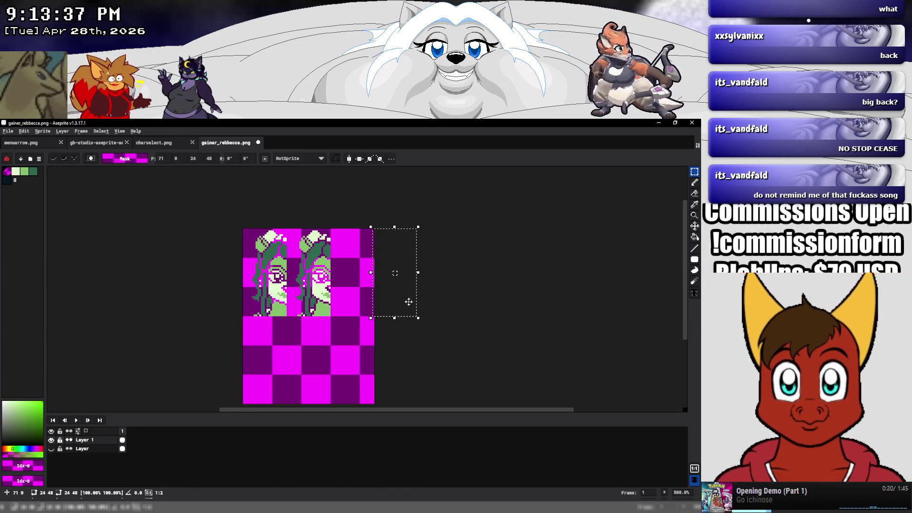
left_click_drag(409, 301, 365, 304)
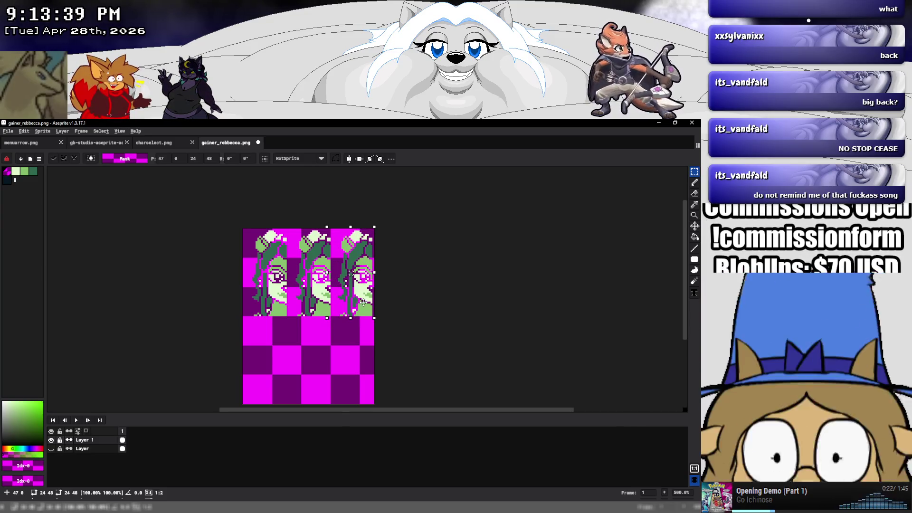
Duplicate the portrait row into the bottom row of the sheet.
key("ctrl+a")
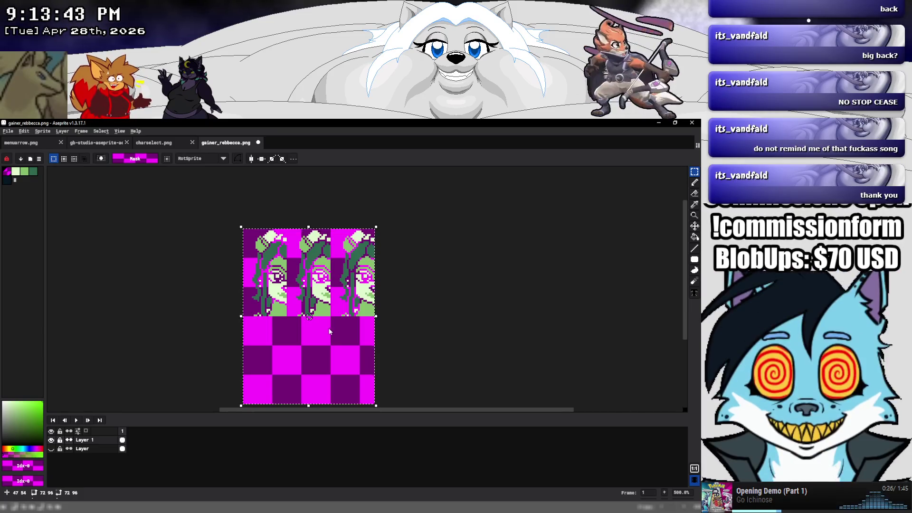
key("ctrl+c")
key("ctrl+v")
mouse_move(275, 249)
left_mouse_down()
mouse_move(270, 336)
mouse_move(278, 337)
left_mouse_up()
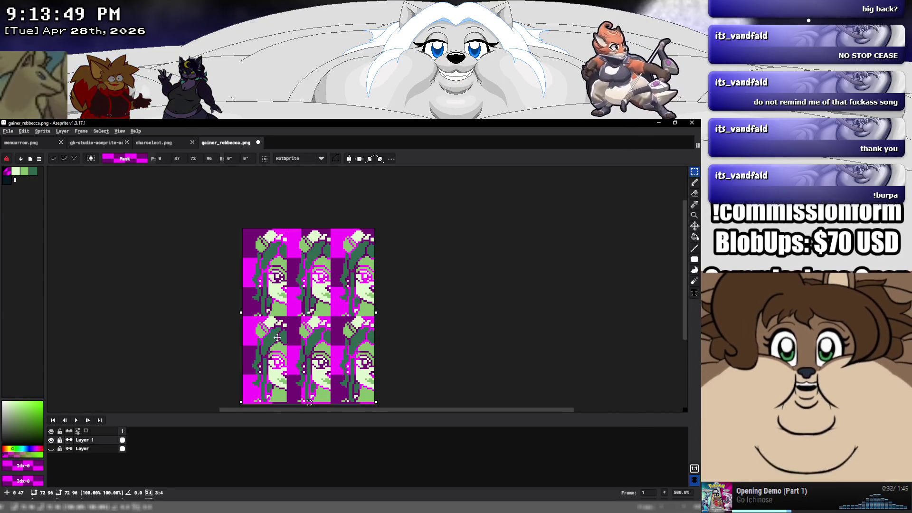
key("Return")
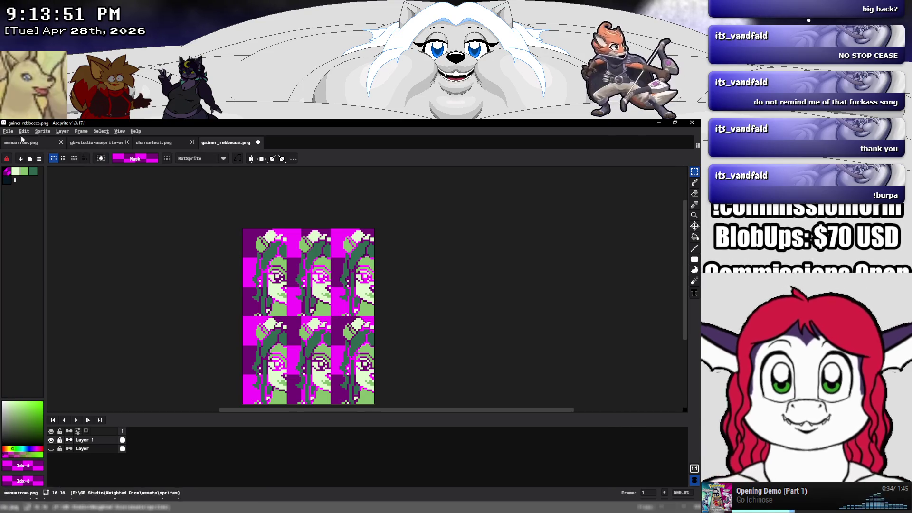
Save gainer_rebbecca.png and close its tab to return to charselect.png.
left_click(12, 133)
left_click(21, 168)
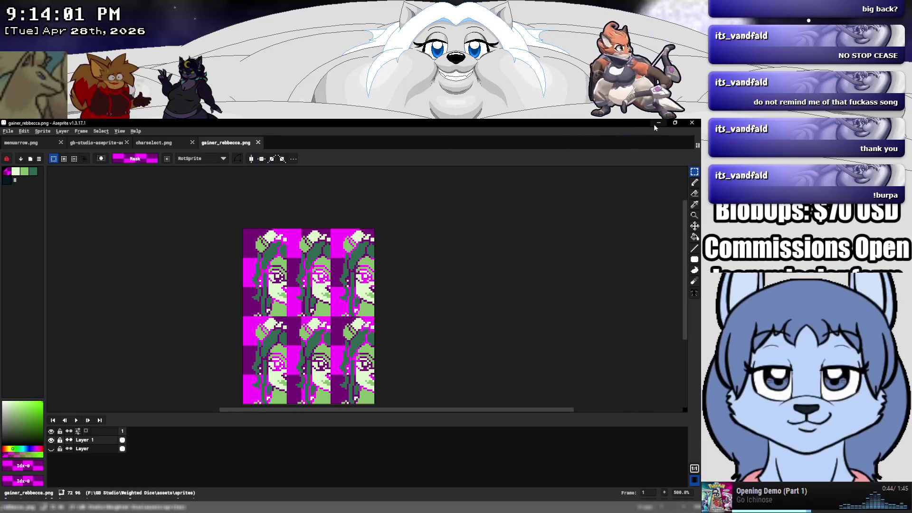
left_click(258, 143)
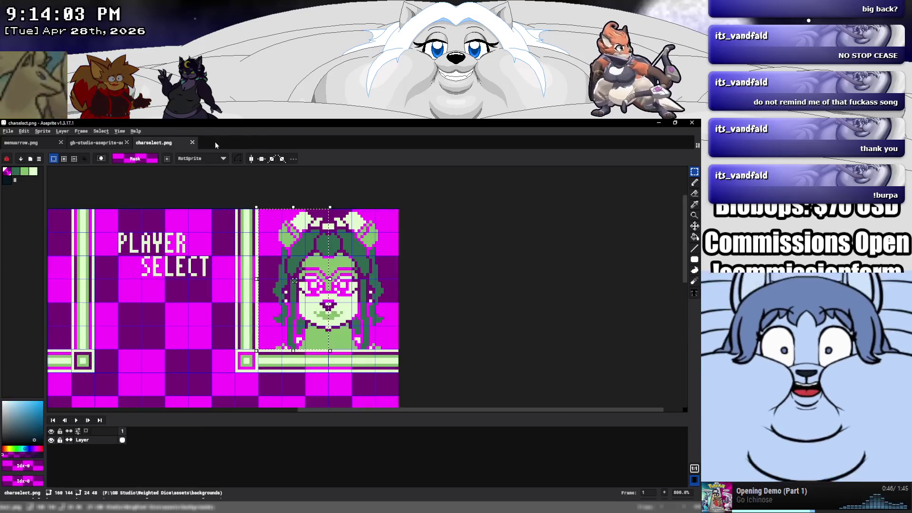
Erase the character portrait from the right side of the Player Select background.
key("ctrl+d")
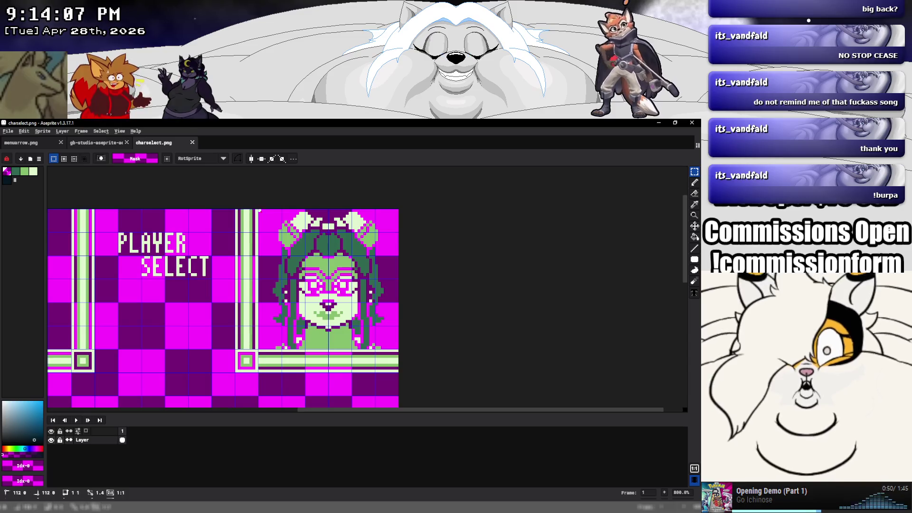
mouse_move(257, 209)
left_mouse_down()
mouse_move(397, 335)
mouse_move(402, 352)
left_mouse_up()
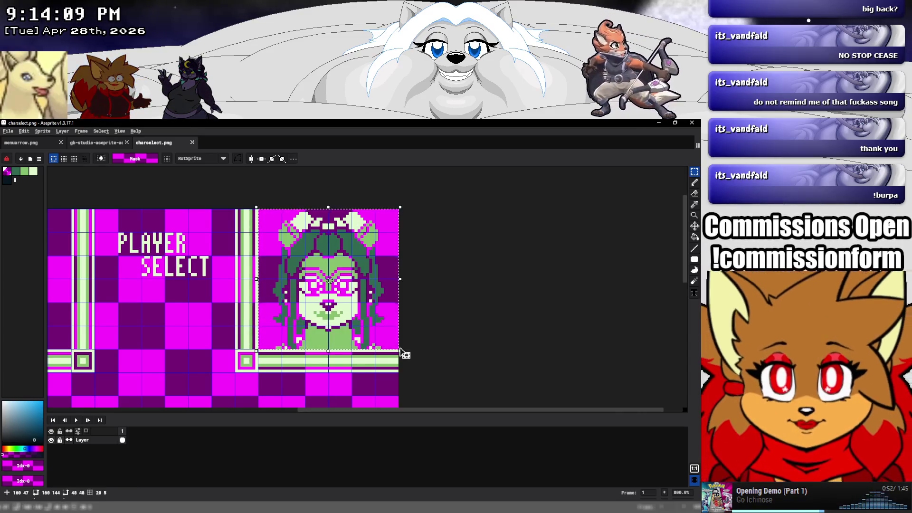
key("Delete")
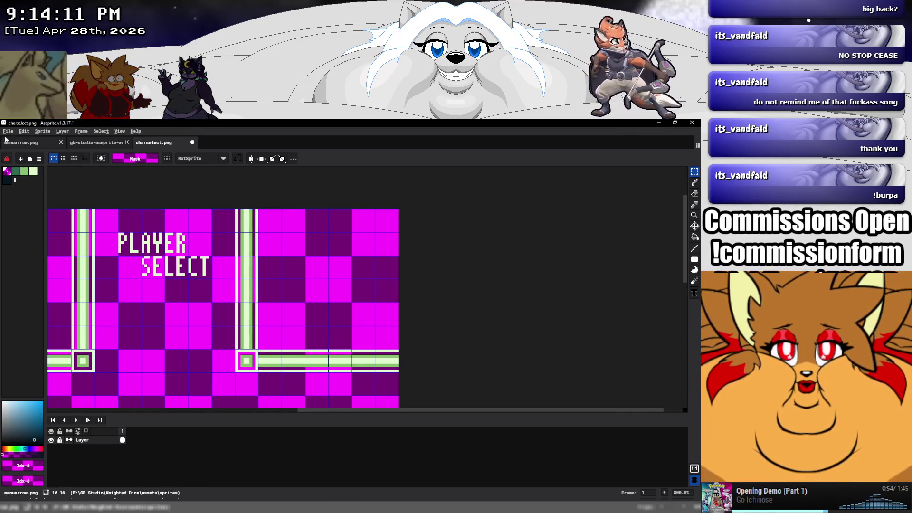
Save charselect.png and return to GB Studio.
left_click(8, 131)
left_click(22, 195)
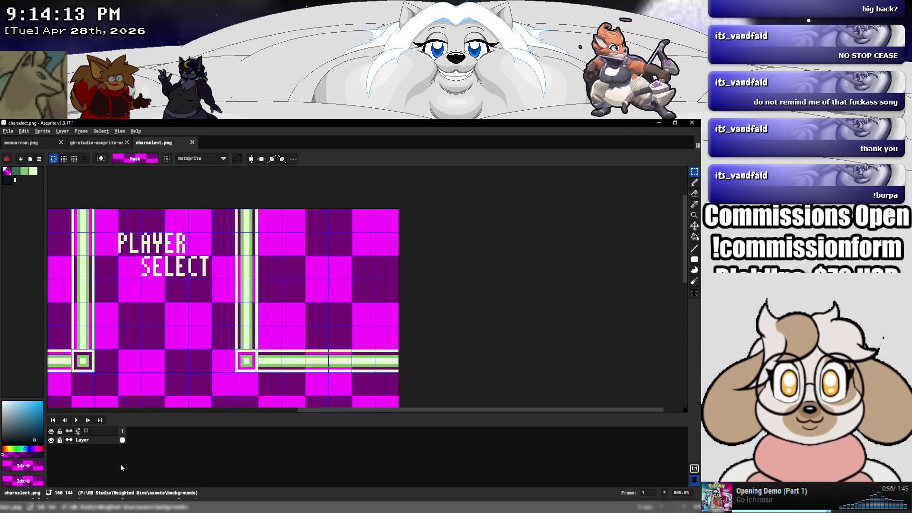
key("alt+Tab")
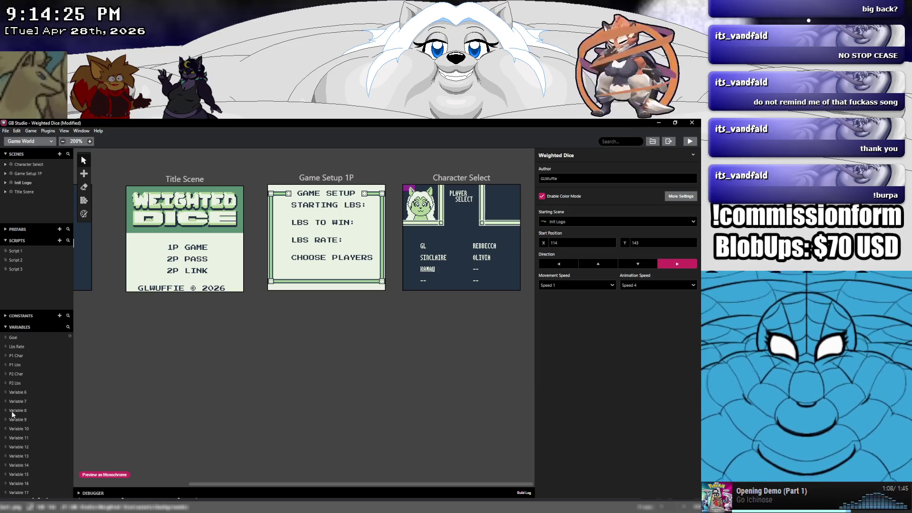
Open the gainer_rebbecca sprite in the Sprites editor.
left_click(30, 142)
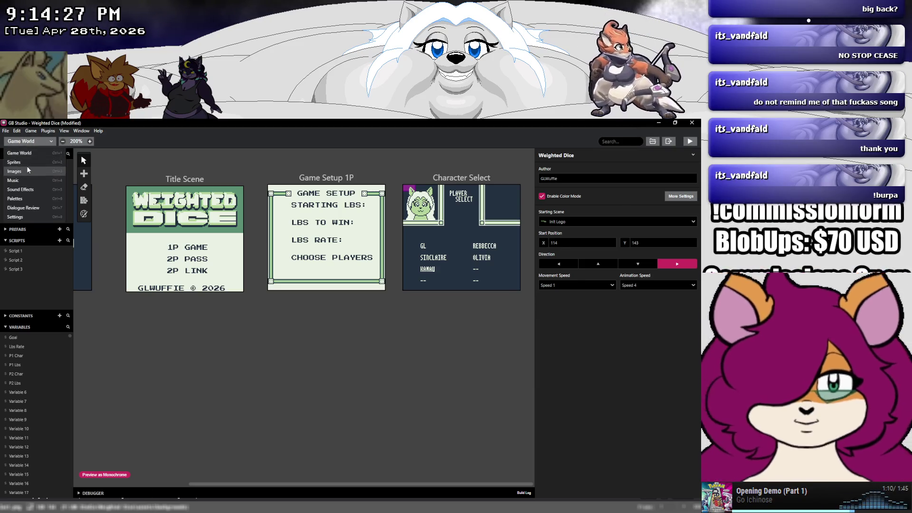
left_click(24, 162)
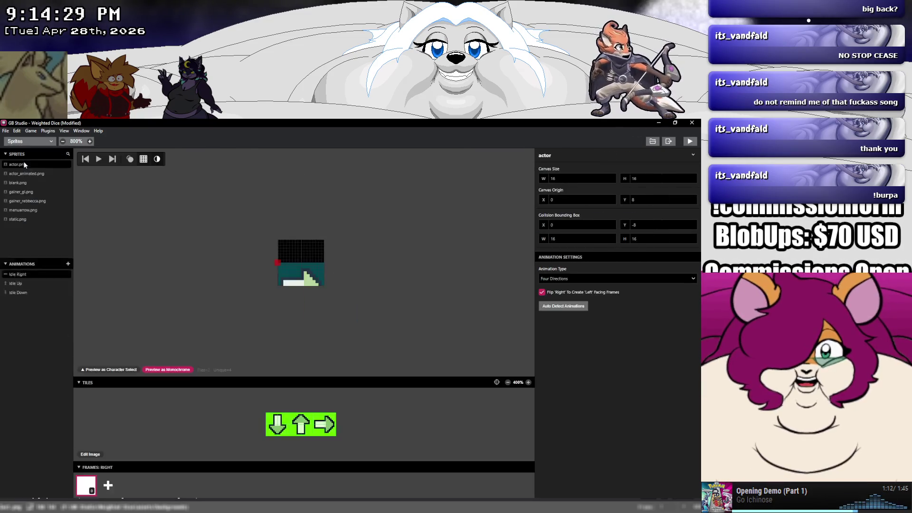
left_click(37, 203)
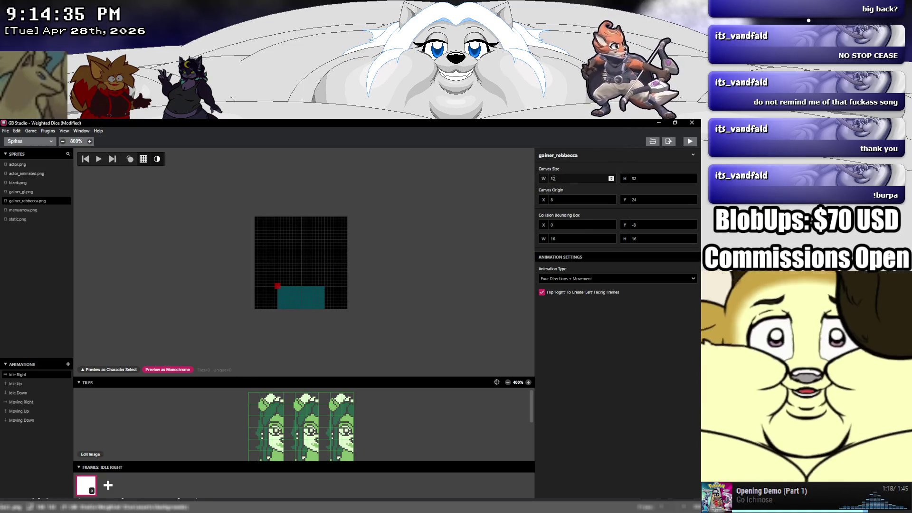
left_click(36, 192)
left_click(38, 200)
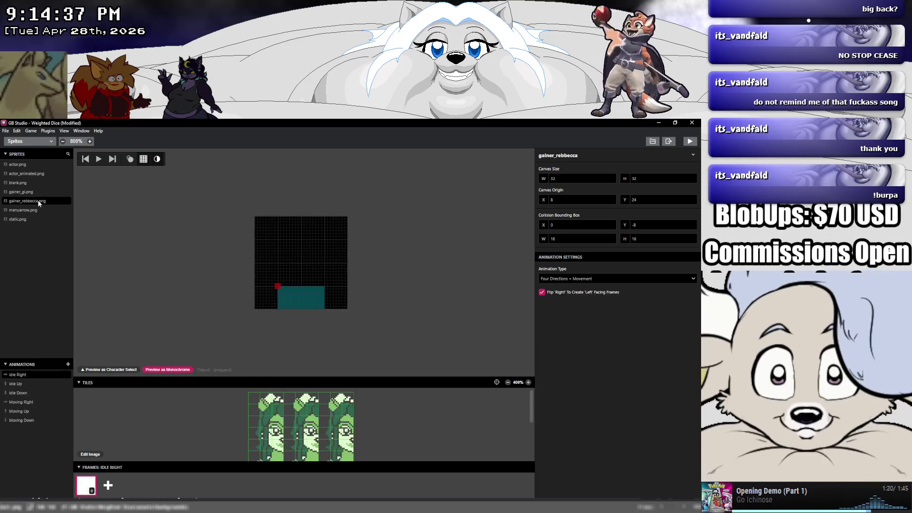
Set the sprite canvas size to 48×48 and the canvas origin to 0, 0.
double_click(564, 179)
type("48")
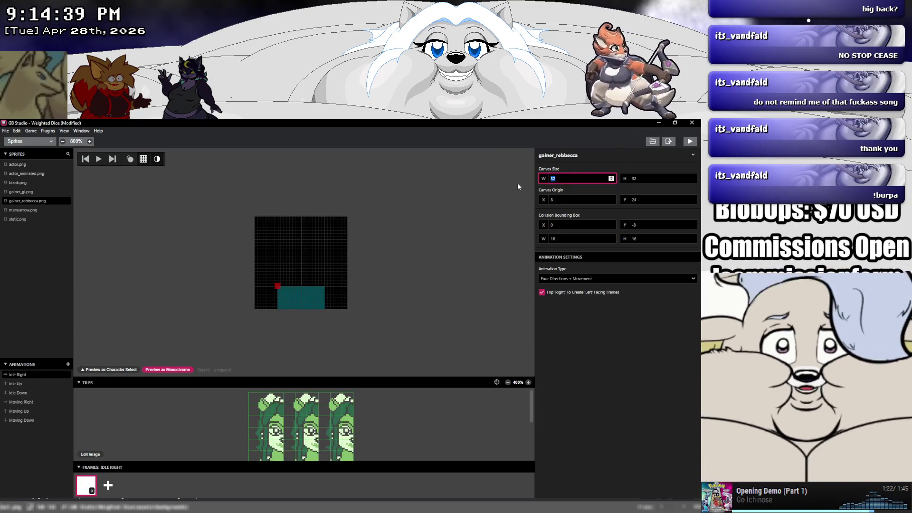
key("Tab")
type("48")
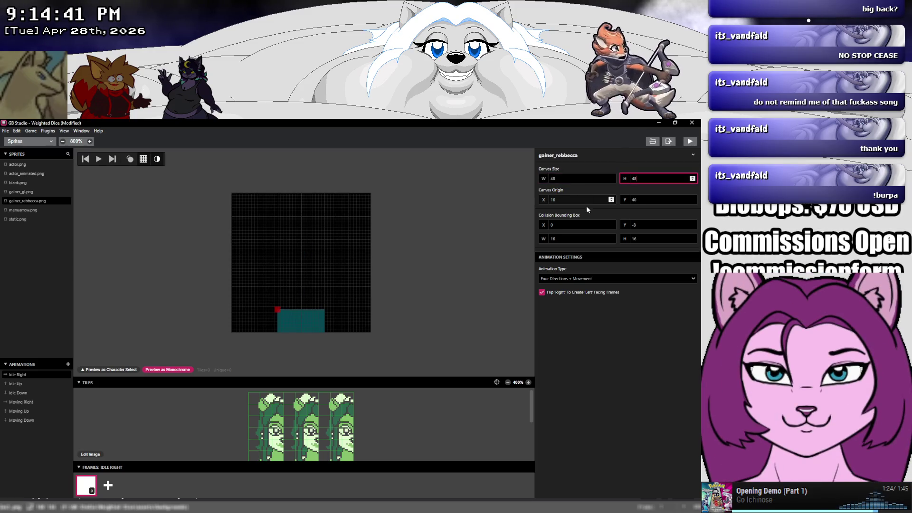
double_click(568, 200)
type("0")
key("Tab")
type("0")
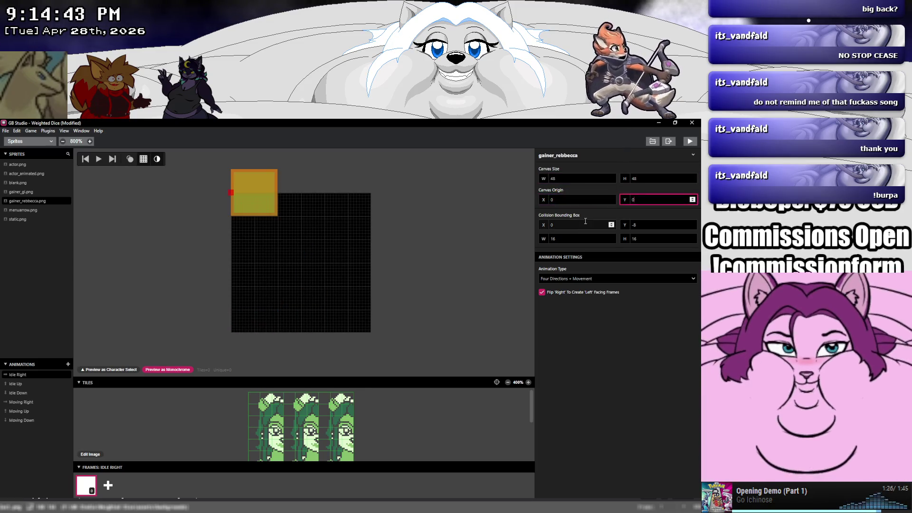
Set the collision bounding box values to 0, 0, 0, 0.
double_click(562, 224)
key("Tab")
type("0")
key("Tab")
key("Tab")
type("0")
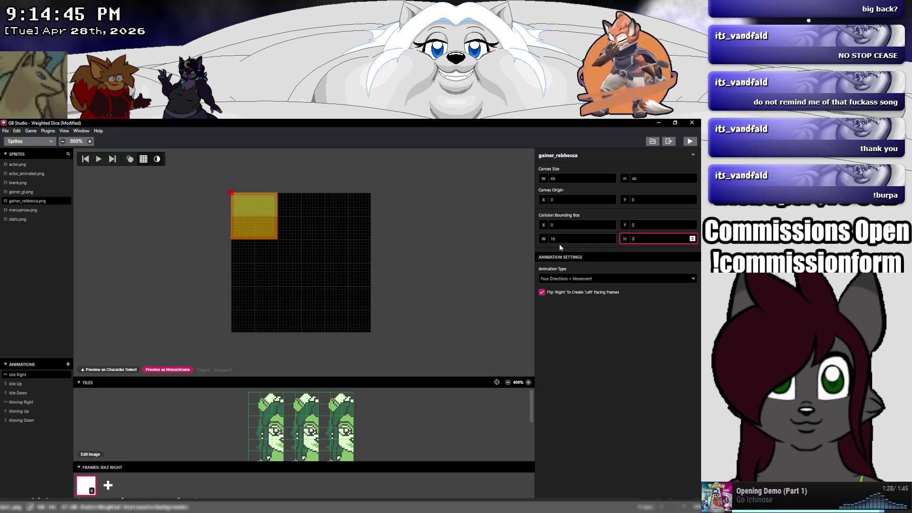
key("shift+Tab")
type("0")
left_click(451, 257)
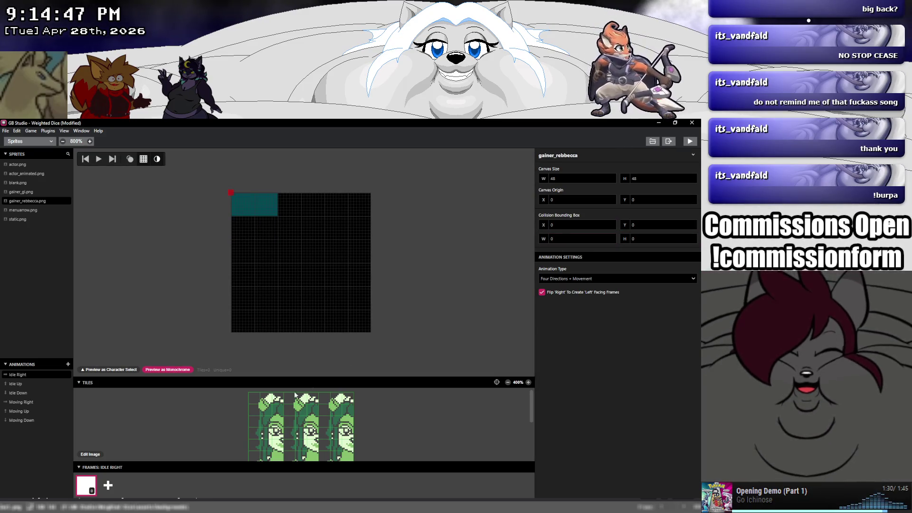
Stamp the first frame's tile block onto the canvas, discarding a mirrored copy on the right.
left_click_drag(251, 405, 282, 458)
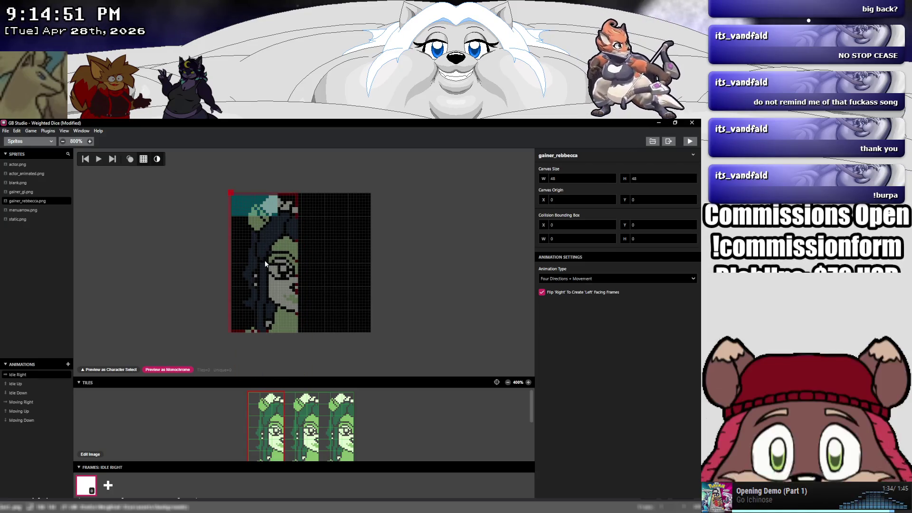
left_click(266, 261)
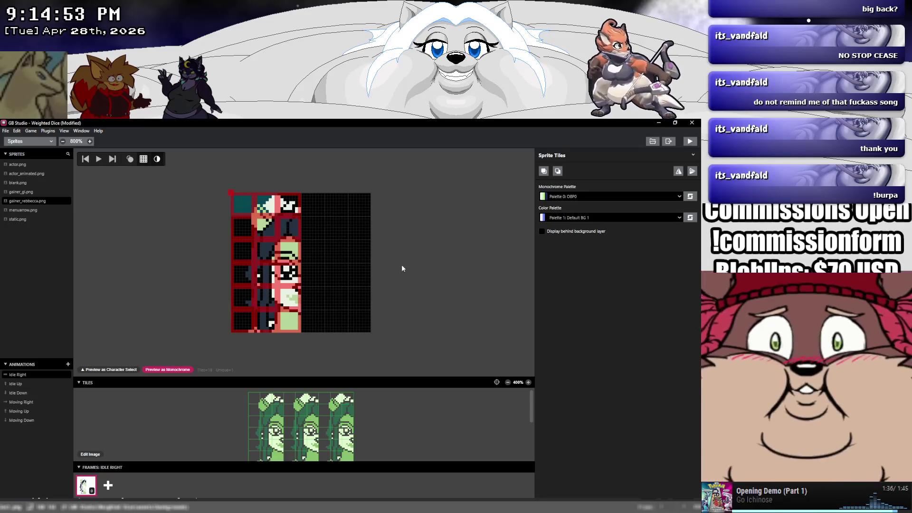
key("Escape")
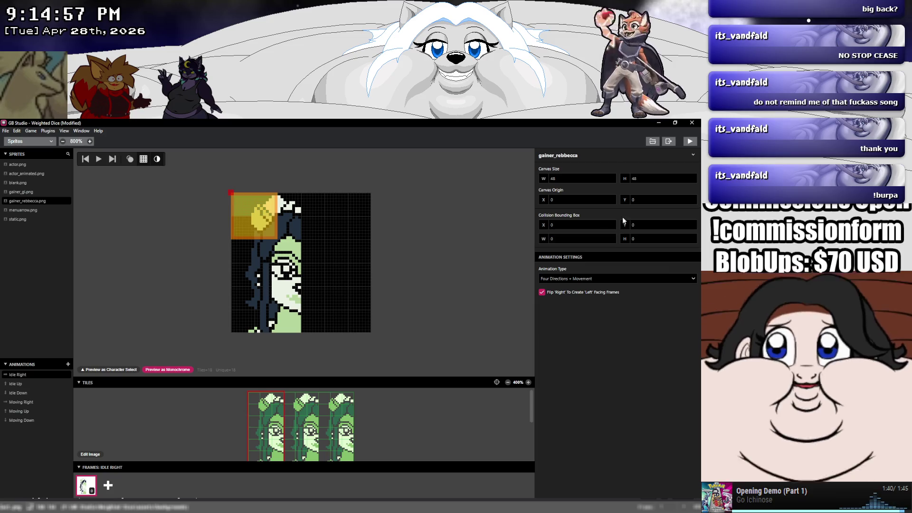
left_click(337, 260)
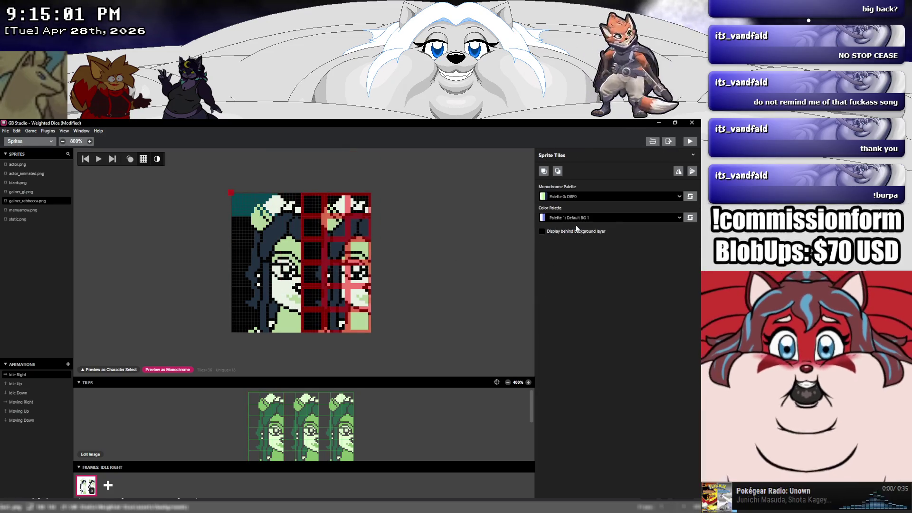
left_click(679, 172)
key("Delete")
Move the stray nose tile to the top-left corner and select all canvas tiles.
left_click(299, 279)
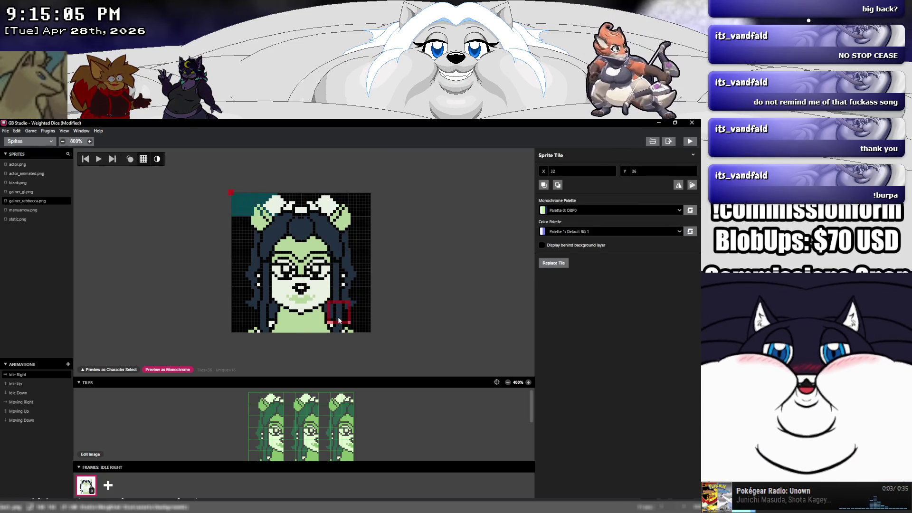
left_click_drag(299, 279, 236, 205)
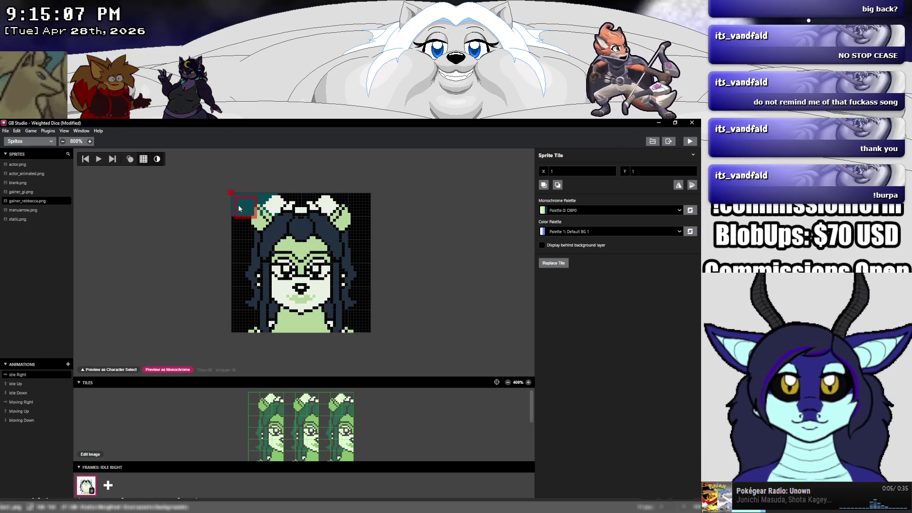
mouse_move(213, 172)
left_mouse_down()
mouse_move(302, 264)
mouse_move(422, 362)
left_mouse_up()
Assign the Palette 3: Char Rebbecca colour palette to all selected portrait tiles.
left_click(567, 218)
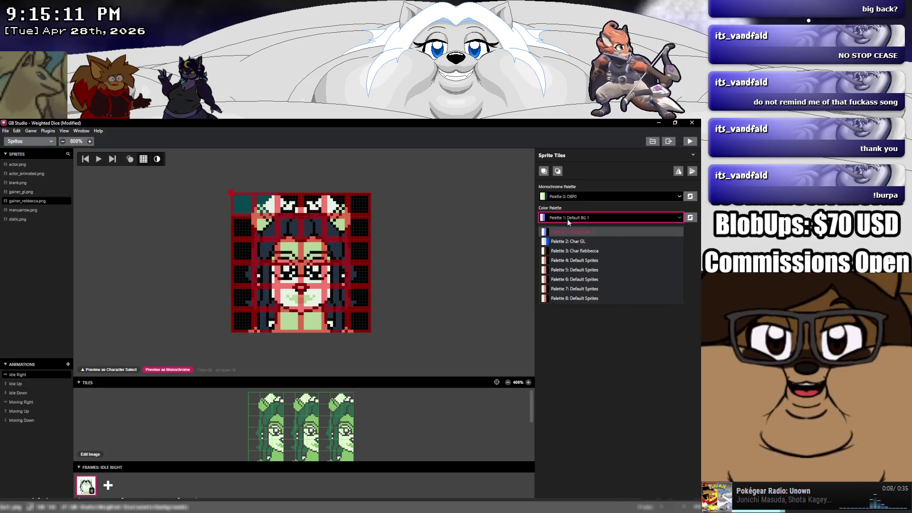
left_click(573, 251)
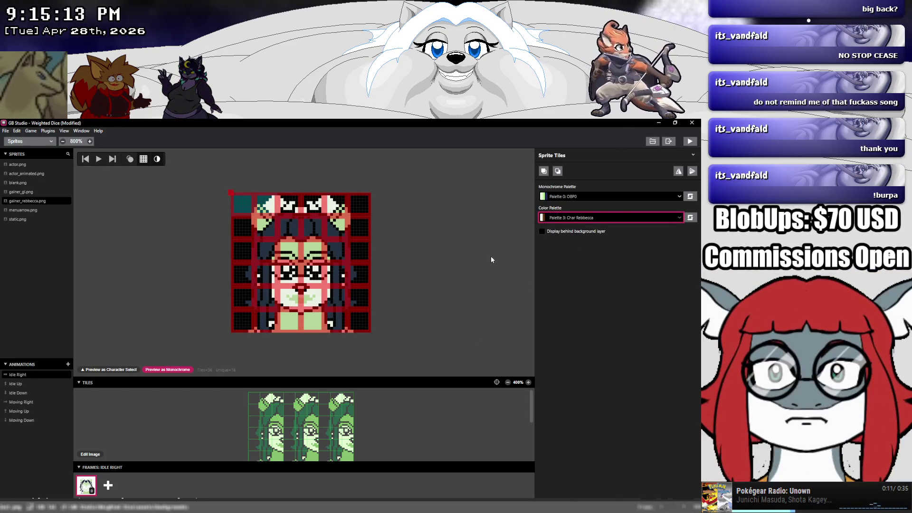
left_click(464, 260)
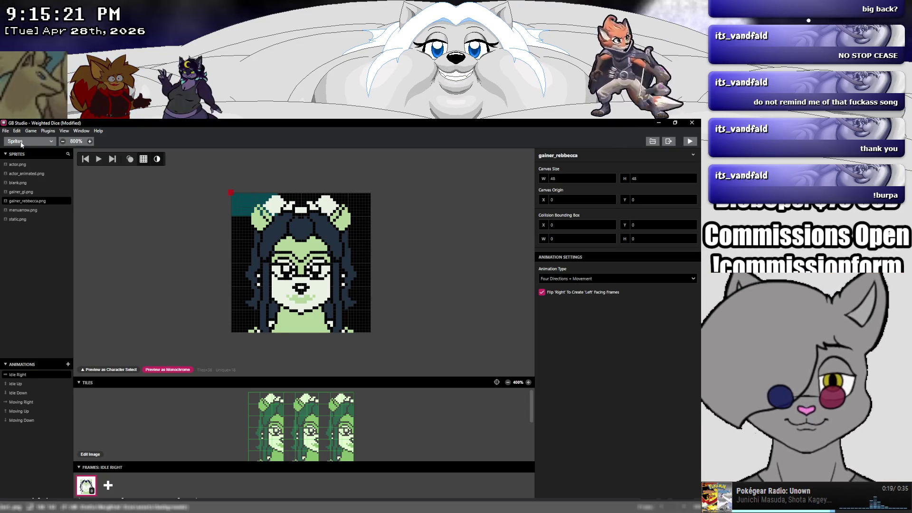
Keep the monochrome palette unchanged and preview the sprite in Character Select colours.
left_click_drag(212, 178, 382, 357)
left_click(552, 198)
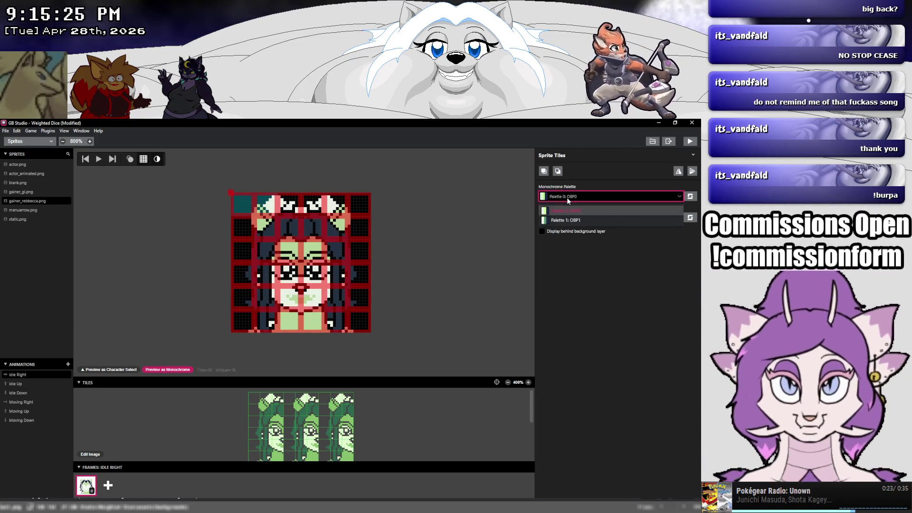
left_click(552, 198)
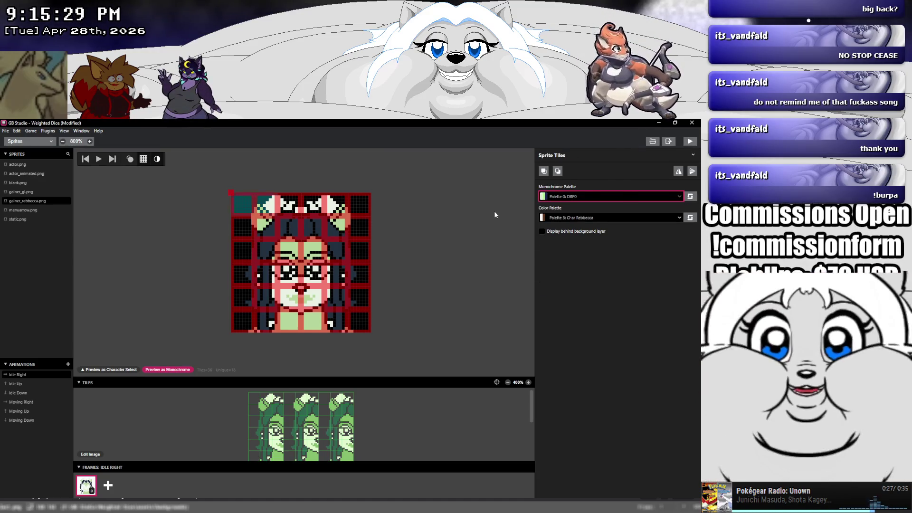
left_click(494, 215)
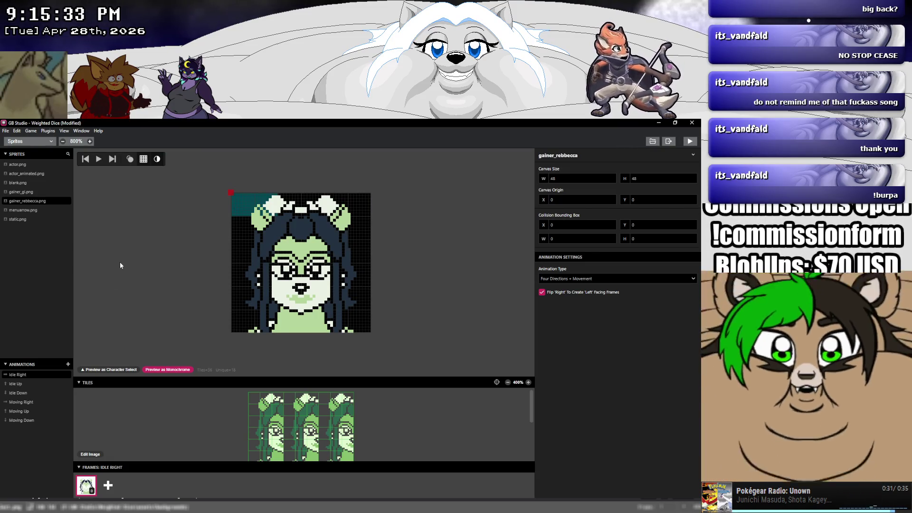
left_click(155, 371)
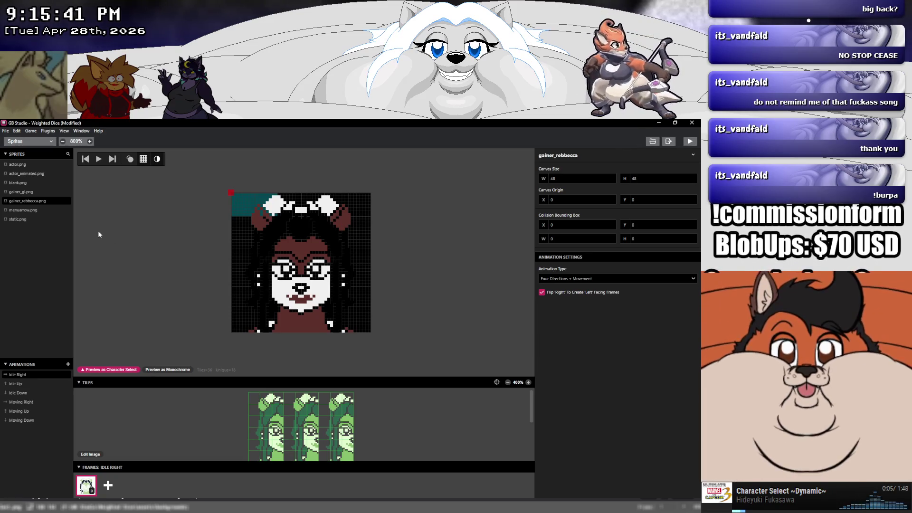
left_click(33, 143)
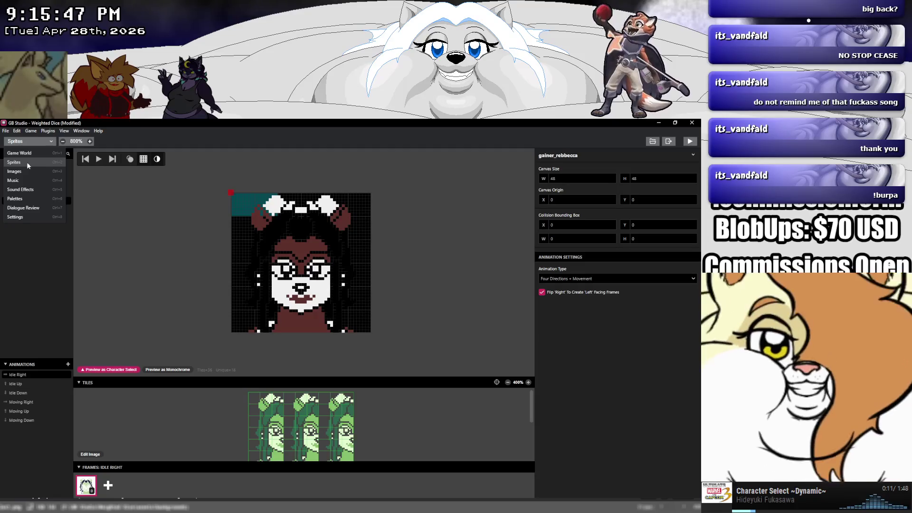
Copy the third colour's hex into the Char Rebbecca palette's darkest colour, making it #4d164d.
left_click(30, 198)
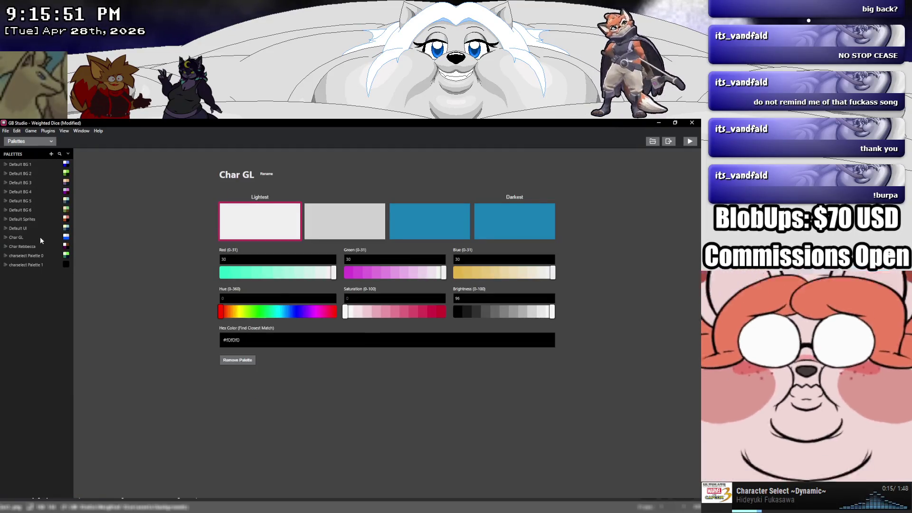
left_click(39, 246)
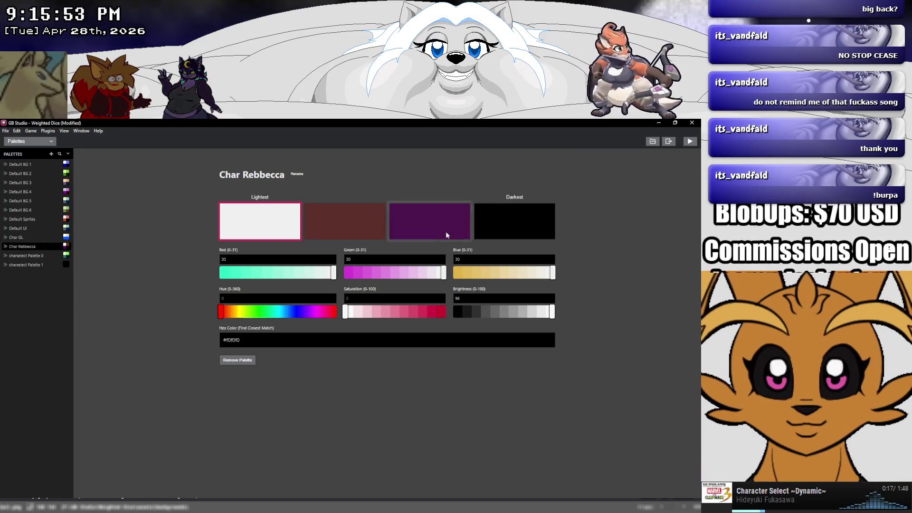
left_click(446, 232)
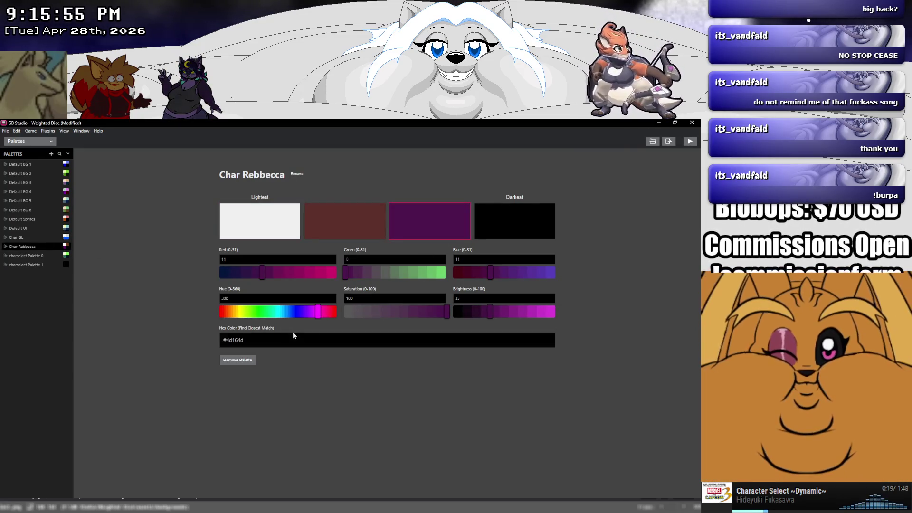
left_click_drag(293, 336, 187, 331)
key("ctrl+c")
left_click(501, 227)
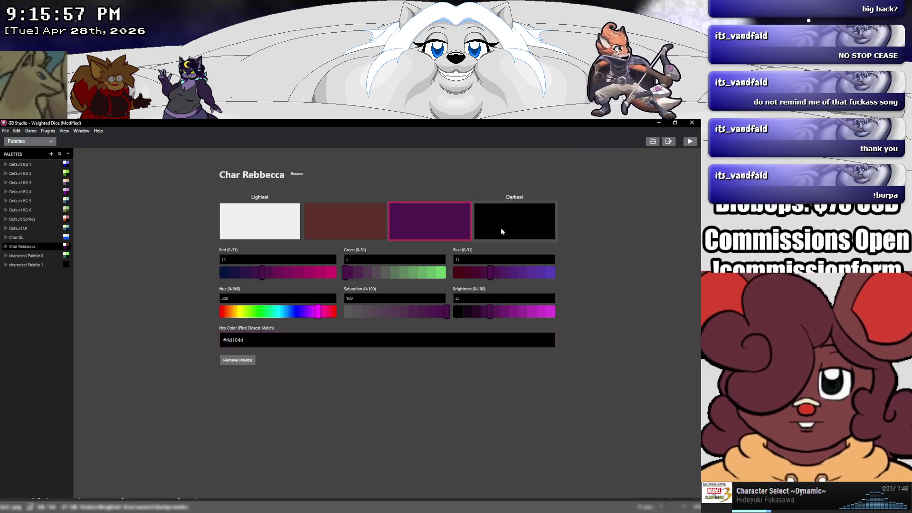
left_click_drag(285, 340, 168, 341)
key("ctrl+v")
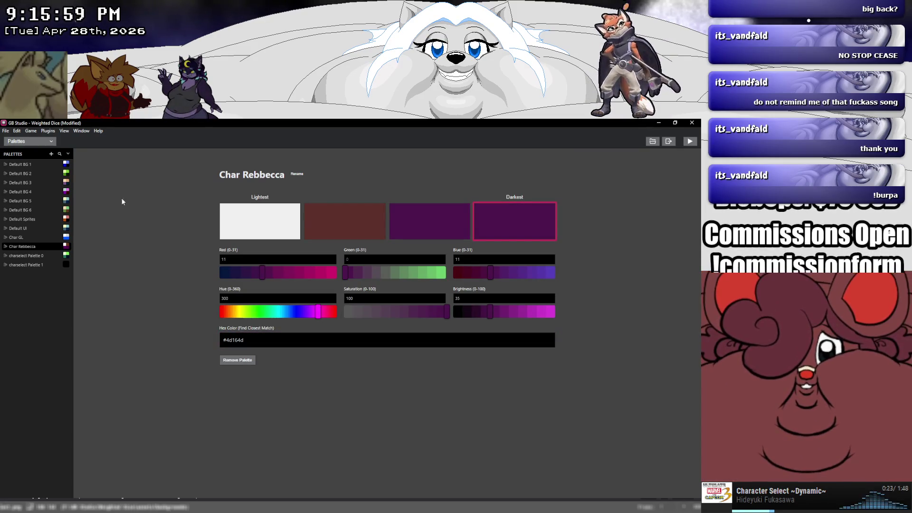
Return to the Game World view.
left_click(30, 141)
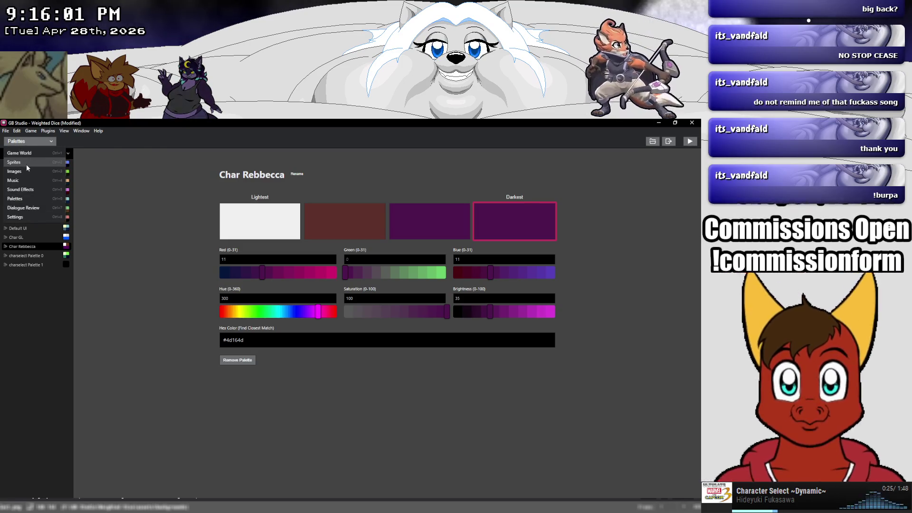
left_click(27, 163)
left_click(33, 145)
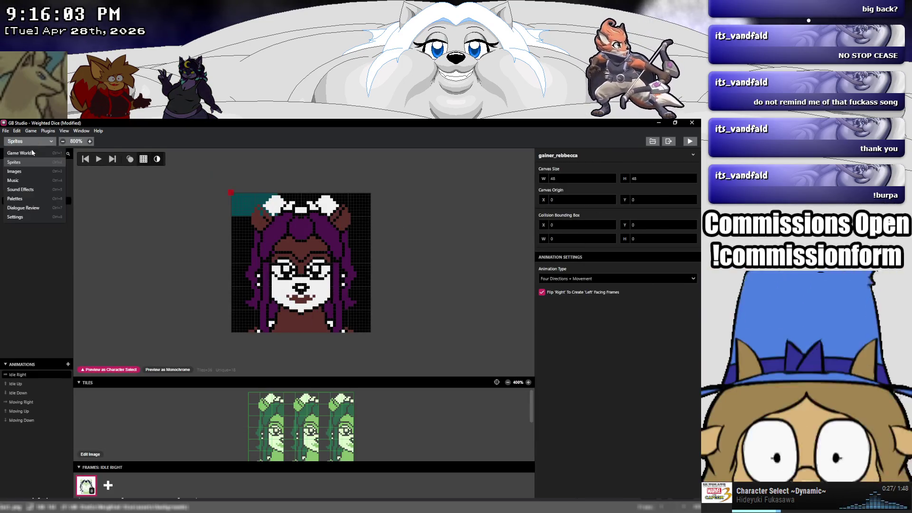
left_click(22, 153)
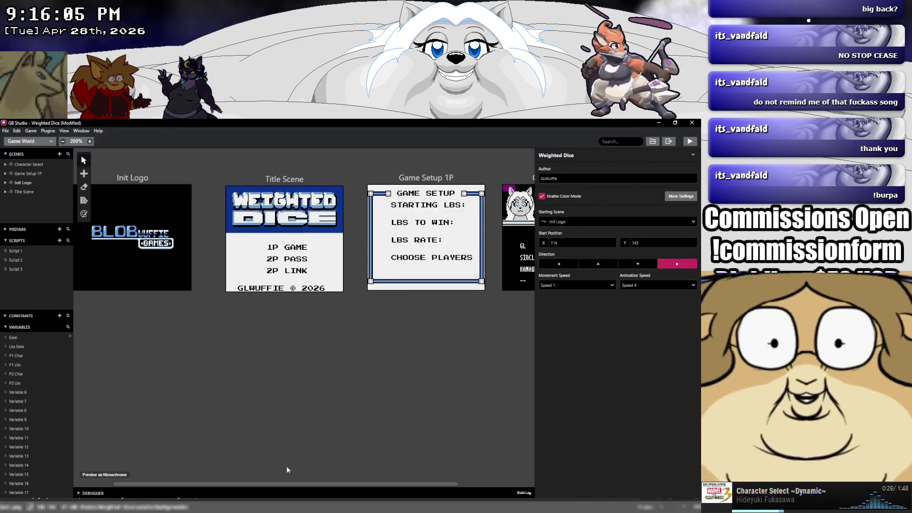
Select the Character Select scene in the game world.
left_click_drag(255, 487, 350, 485)
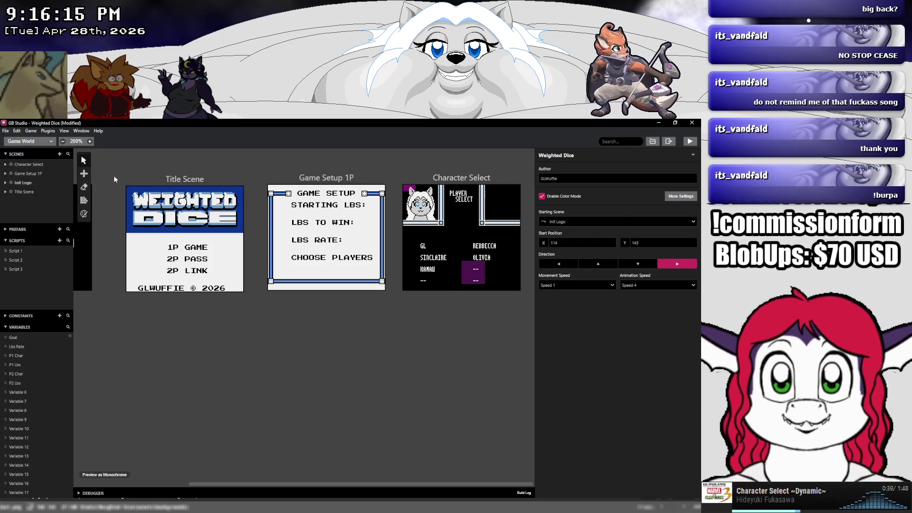
left_click(463, 274)
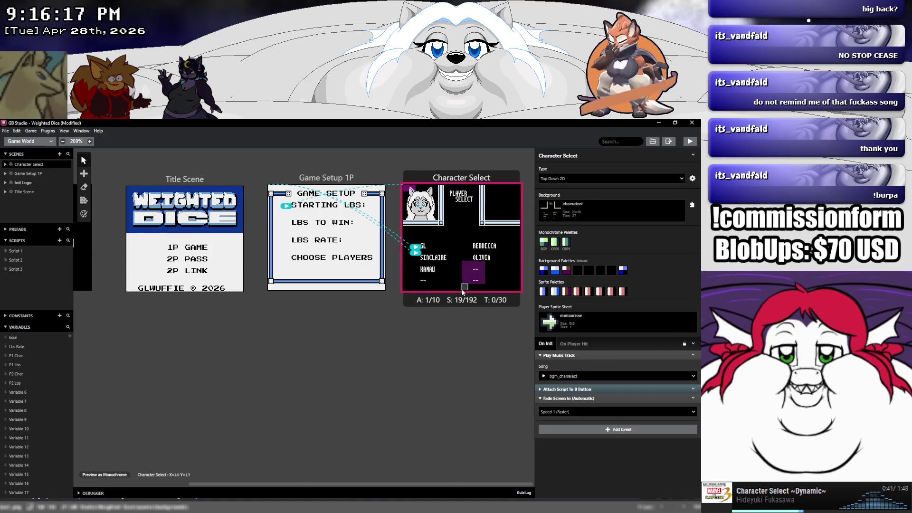
left_click(390, 331)
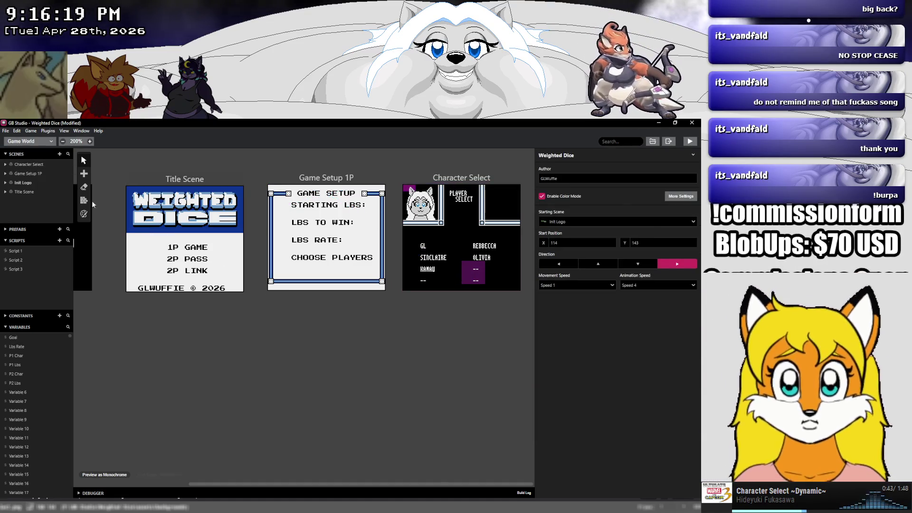
left_click(83, 215)
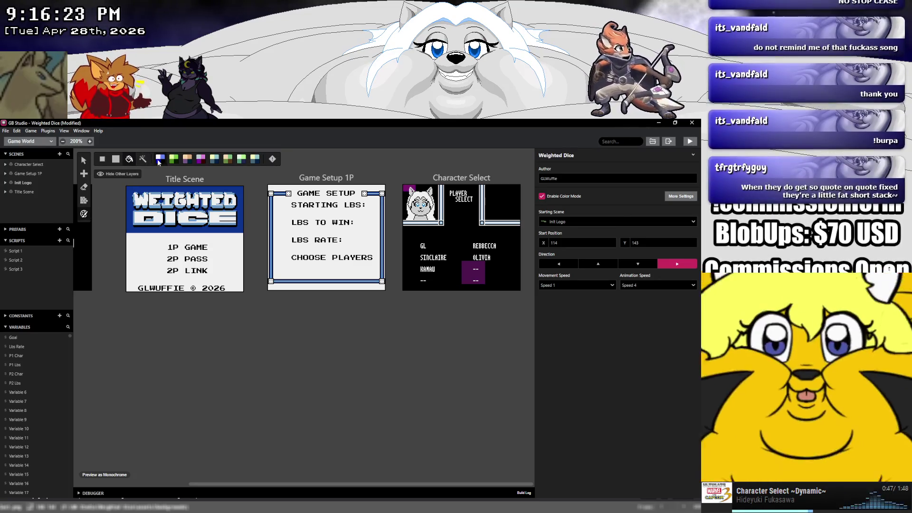
left_click(460, 177)
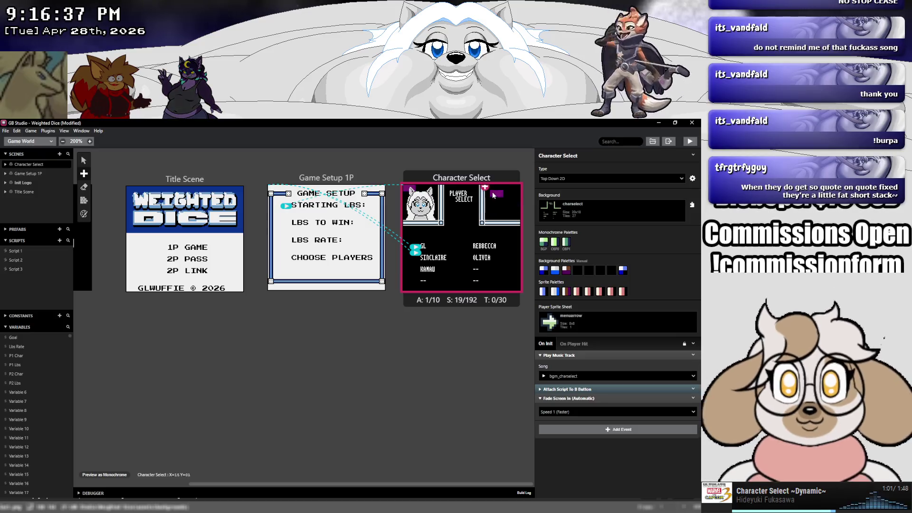
Add an actor at X 14, Y 0 in Character Select using the gainer_rebbecca sprite.
left_click(489, 192)
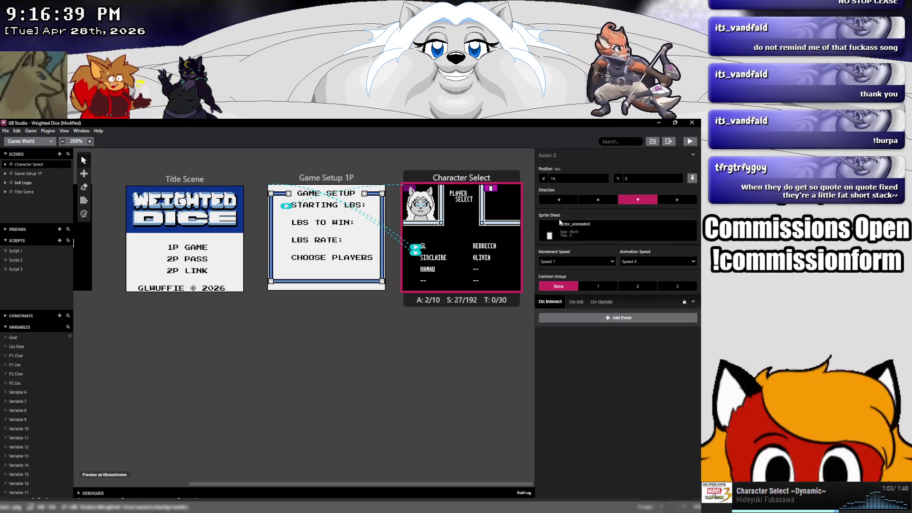
left_click(599, 226)
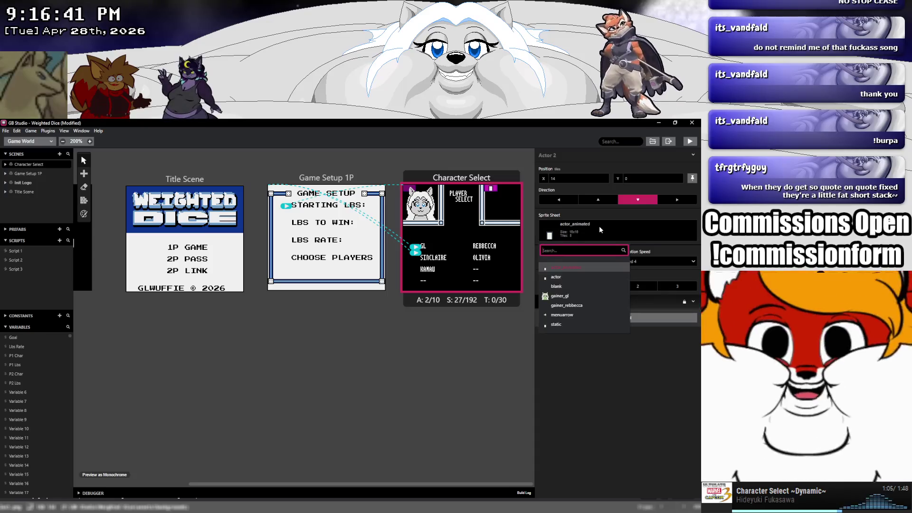
left_click(571, 304)
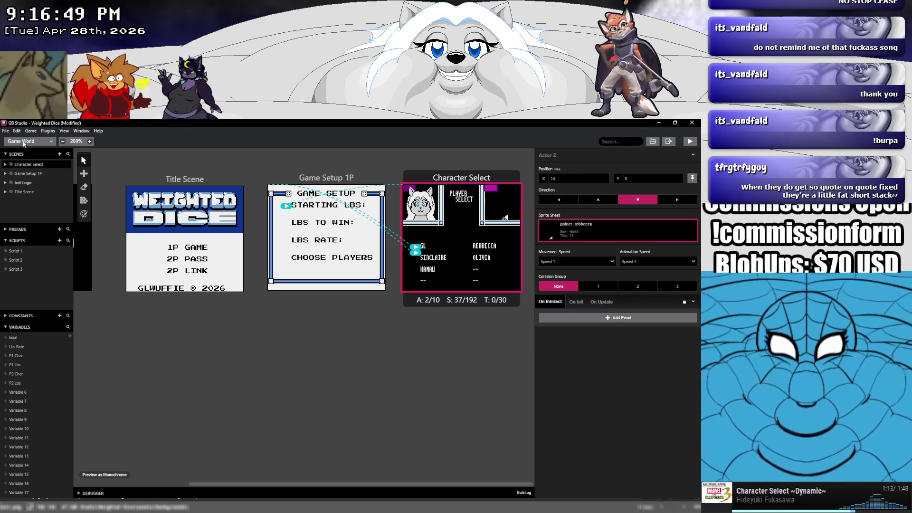
left_click(24, 141)
left_click(25, 162)
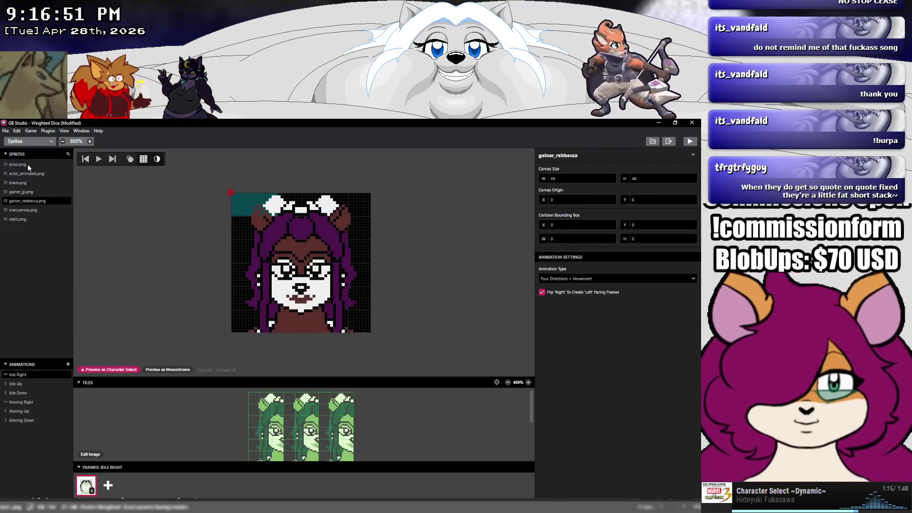
Set the gainer_rebbecca sprite's animation type to Fixed Direction.
left_click(549, 278)
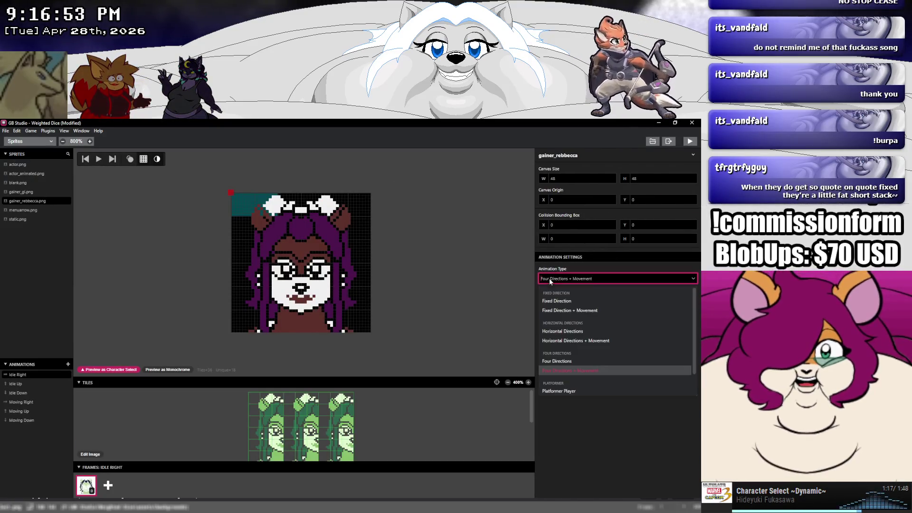
left_click(553, 298)
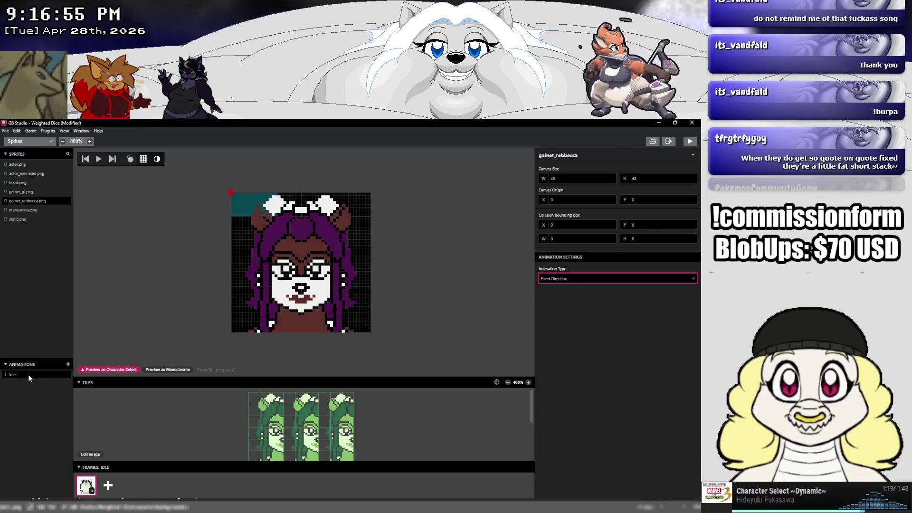
left_click(25, 374)
Save the project and select actor.png in the Sprites list.
left_click(5, 131)
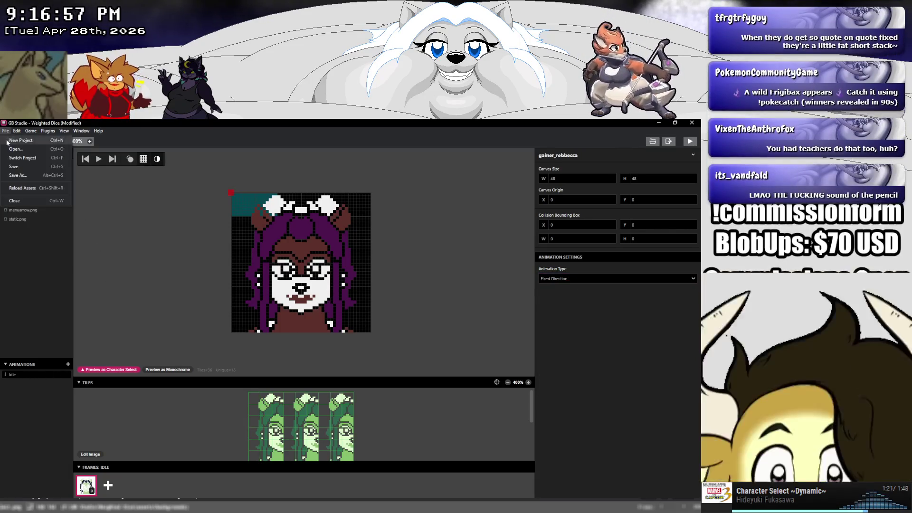
left_click(14, 166)
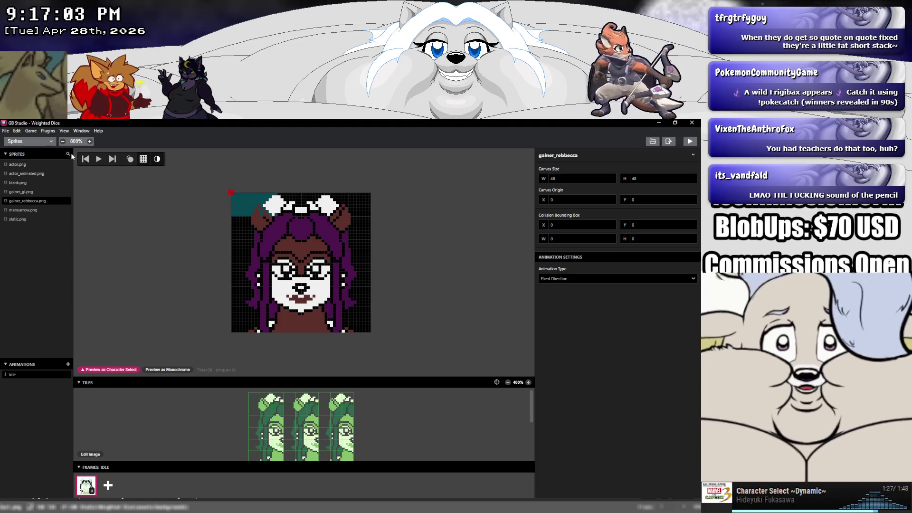
left_click(20, 164)
left_click(28, 141)
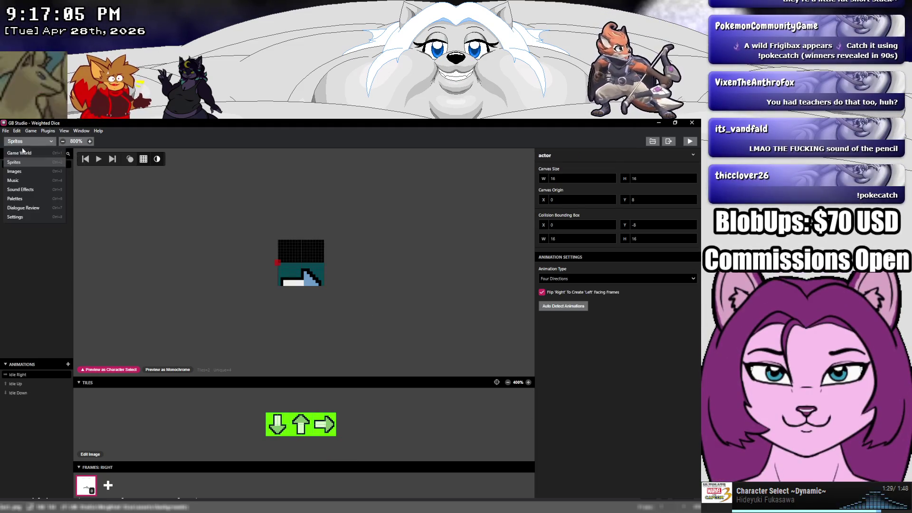
Playtest Weighted Dice to the Player Select screen showing Rebbecca's portrait, then close the emulator.
left_click(23, 153)
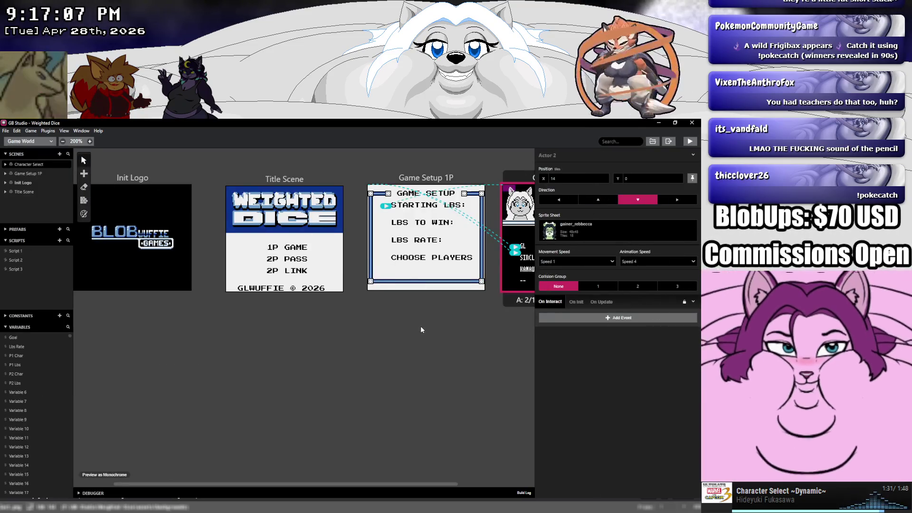
left_click_drag(421, 326, 320, 325)
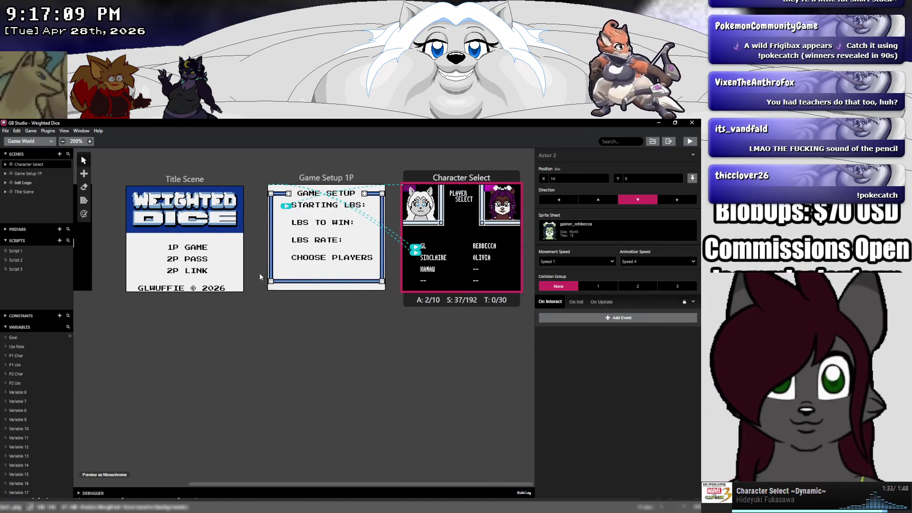
left_click(6, 131)
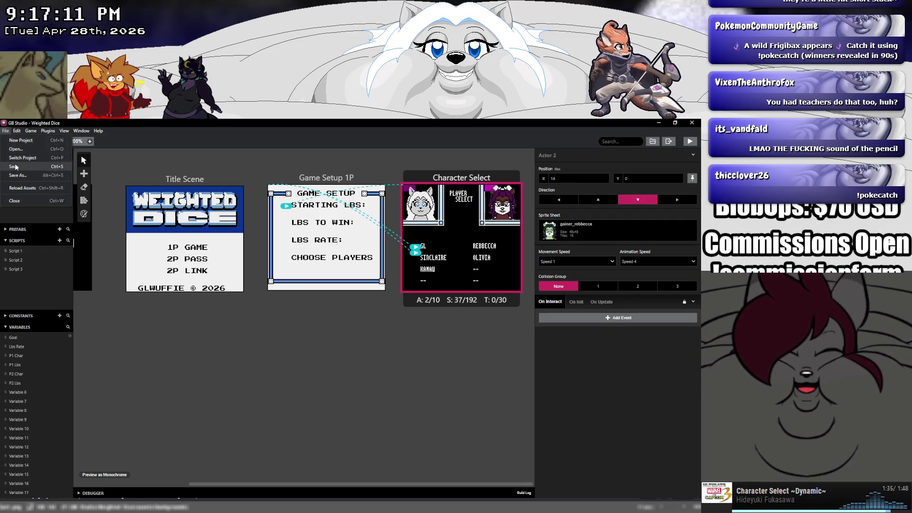
key("Escape")
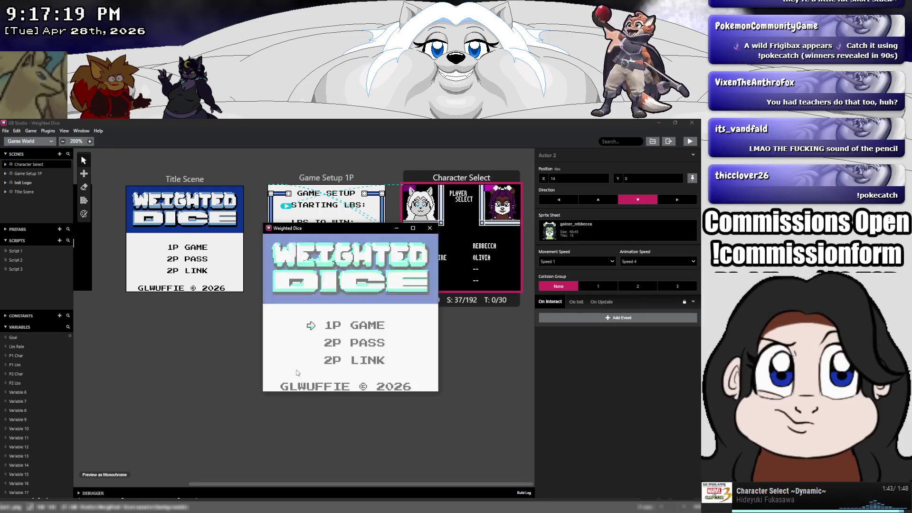
key("Return")
key("Return")
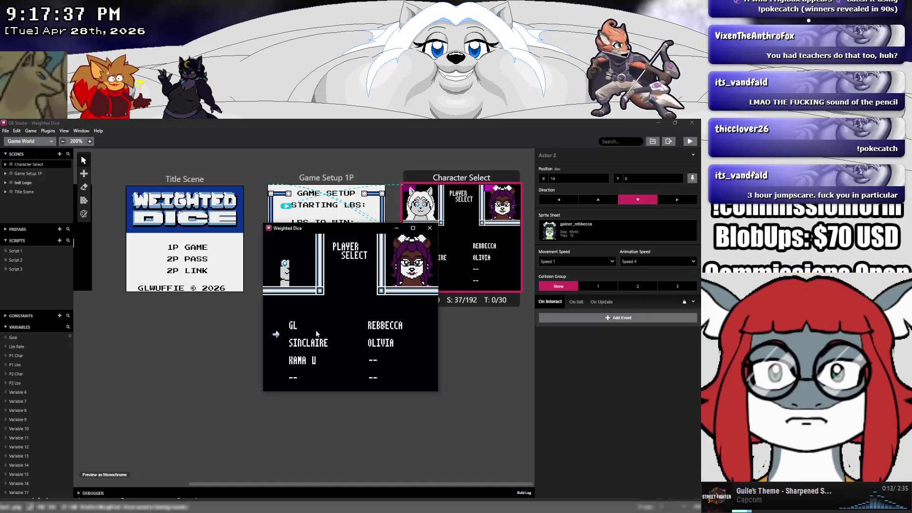
left_click(430, 228)
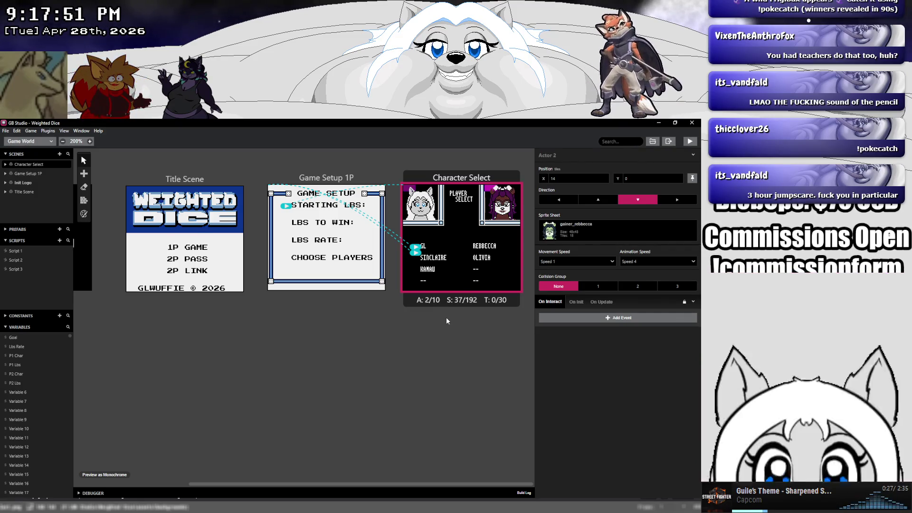
Open the gainer_gl sprite in the Sprites editor.
left_click(38, 142)
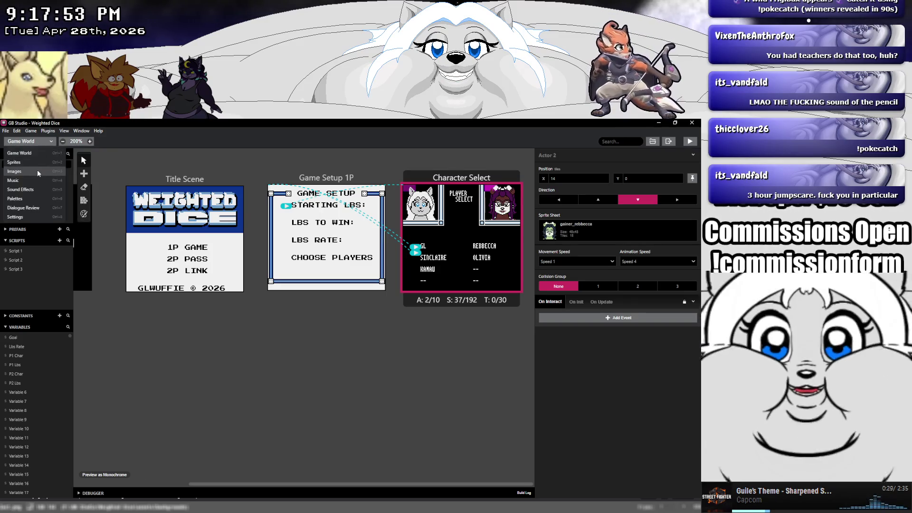
left_click(37, 171)
left_click(29, 141)
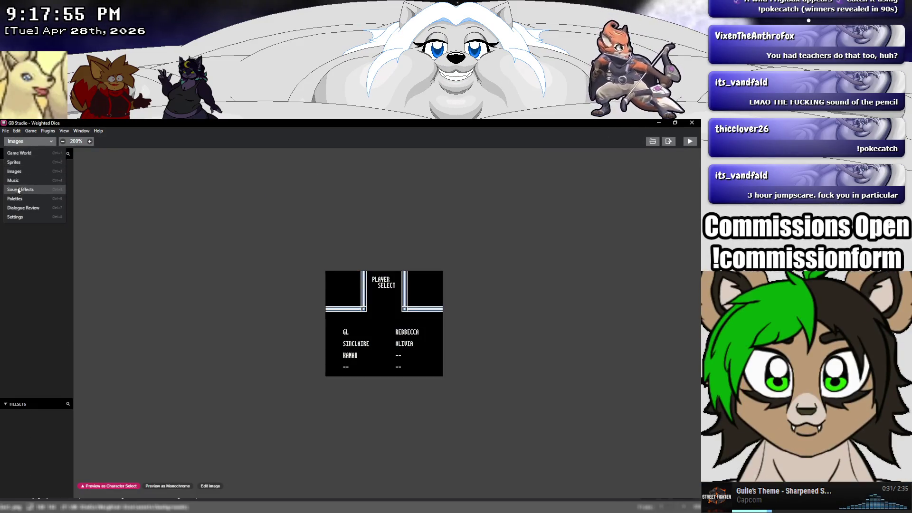
left_click(25, 163)
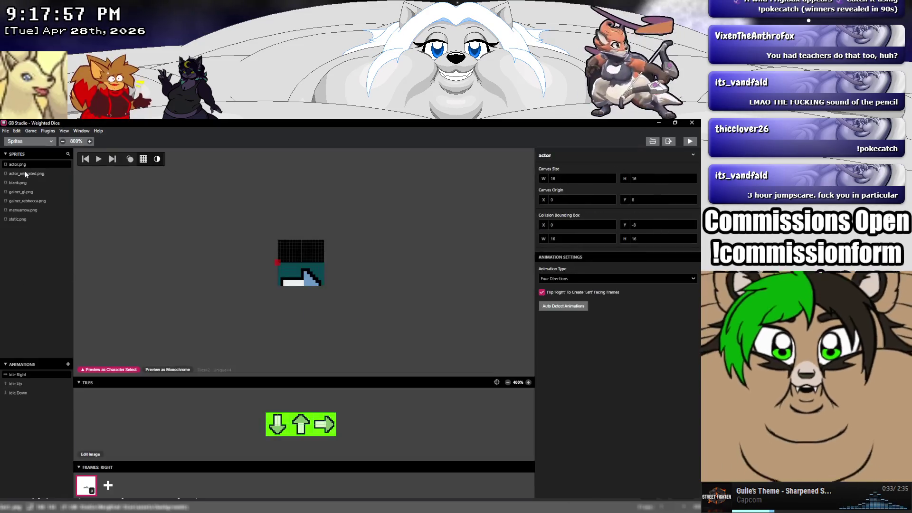
left_click(32, 192)
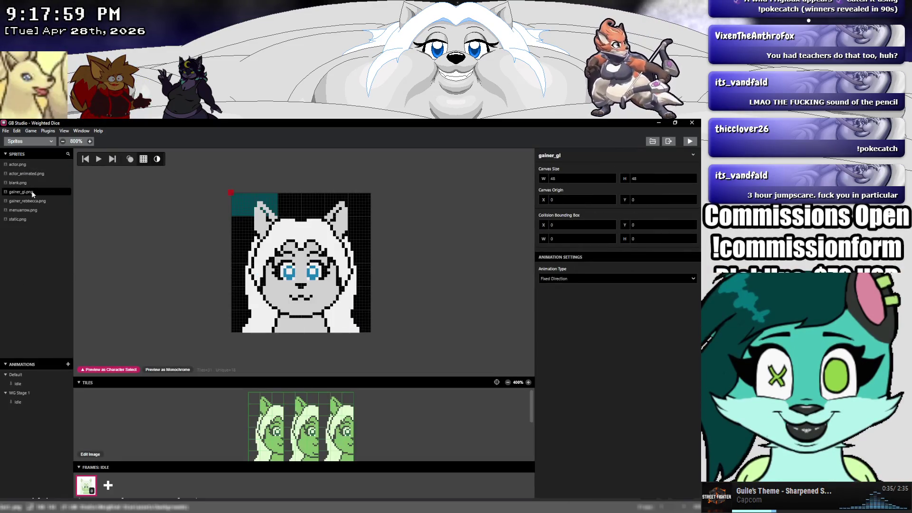
Compare the Rebbecca and GL portraits, then select every tile of the GL portrait.
left_click(34, 200)
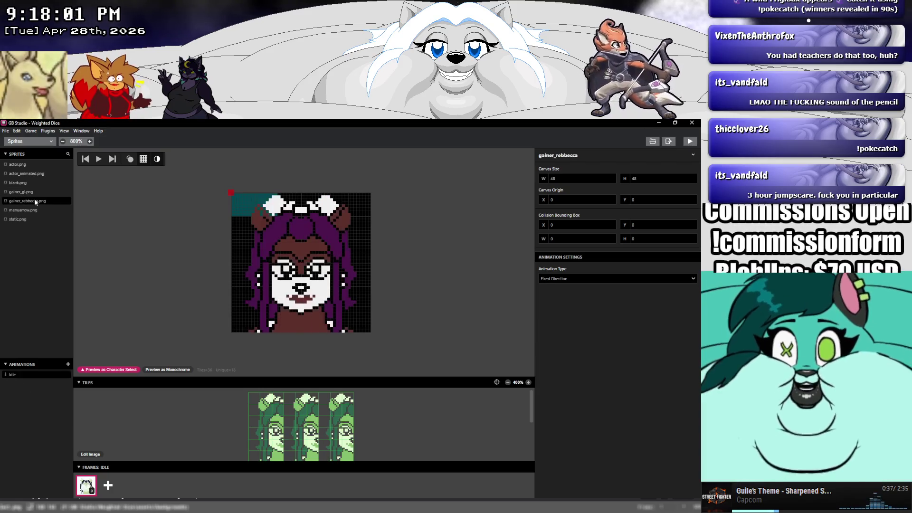
left_click(34, 190)
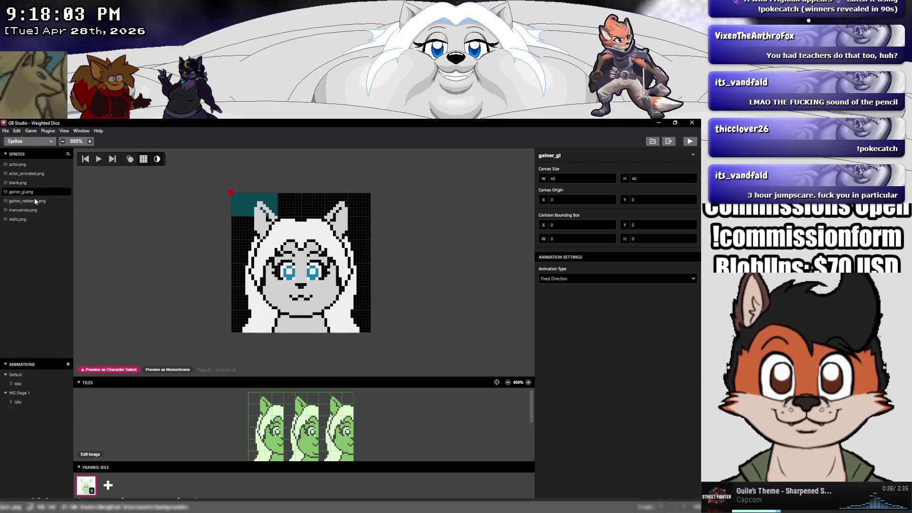
left_click(35, 200)
left_click(33, 190)
left_click(37, 200)
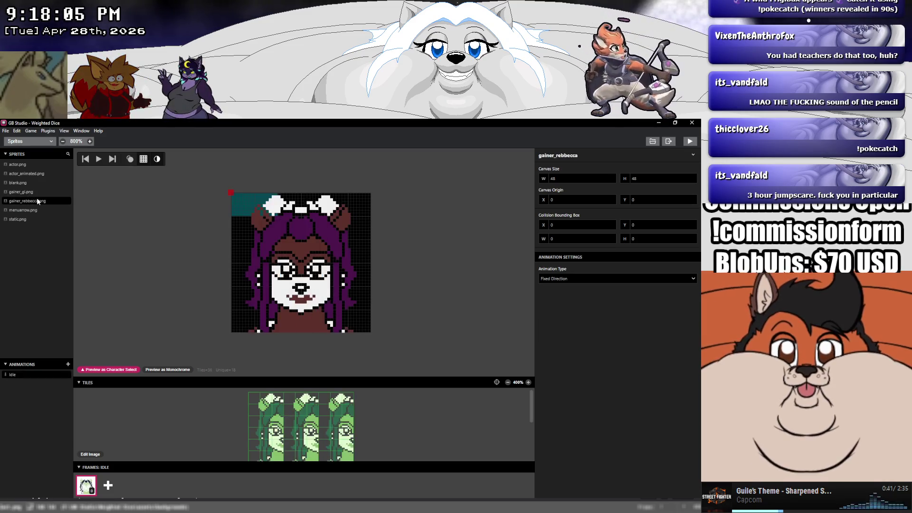
left_click(36, 190)
left_click(38, 199)
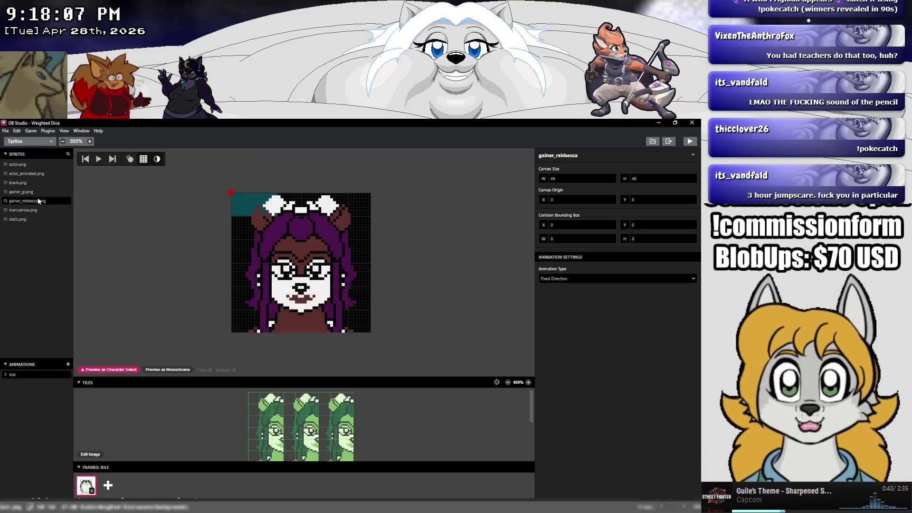
left_click(38, 191)
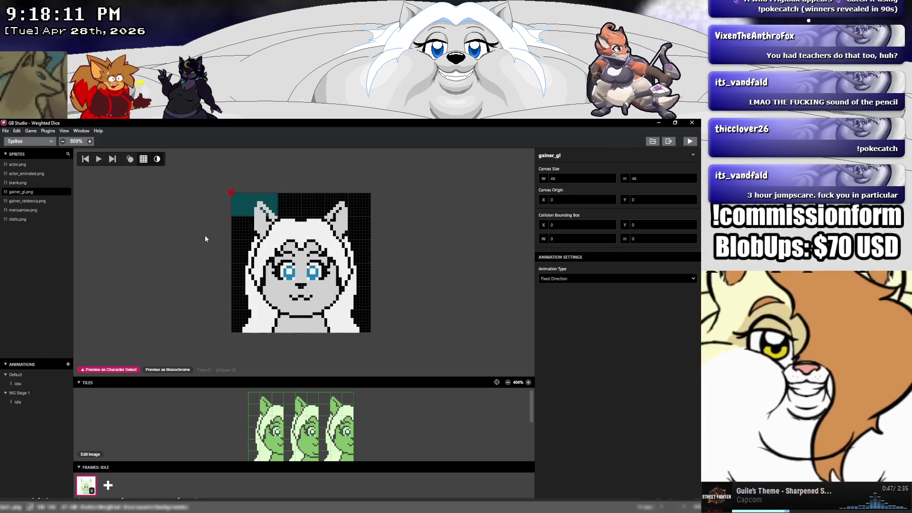
left_click_drag(217, 179, 429, 346)
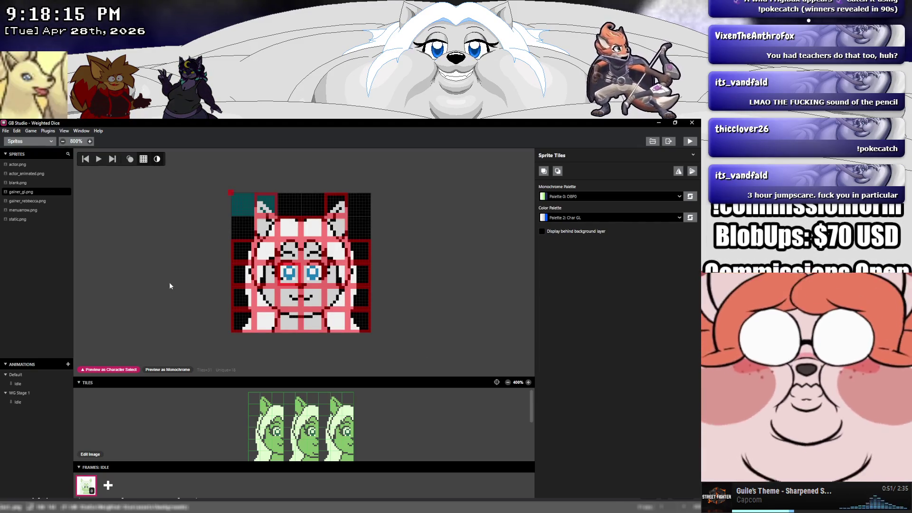
Restamp the tile block onto the GL portrait and mirror its right half horizontally.
left_click(169, 285)
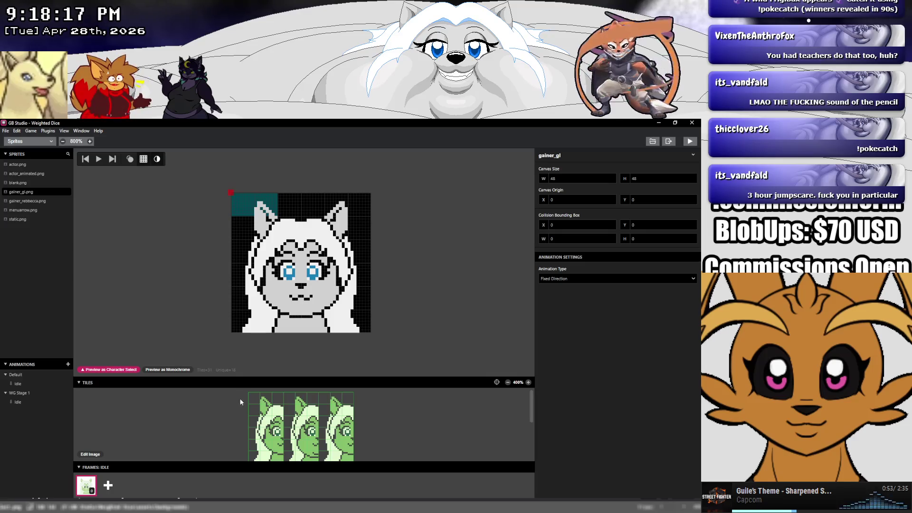
left_click_drag(253, 401, 281, 458)
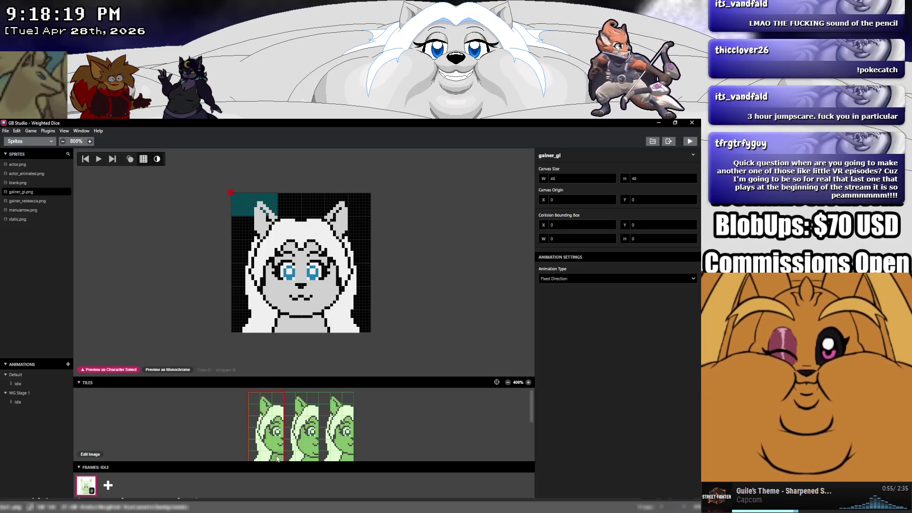
left_click(266, 263)
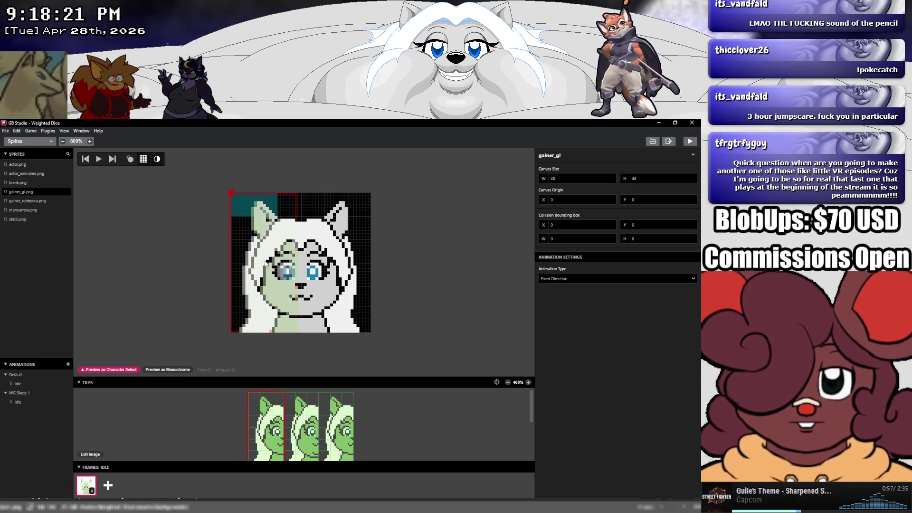
left_click(267, 264)
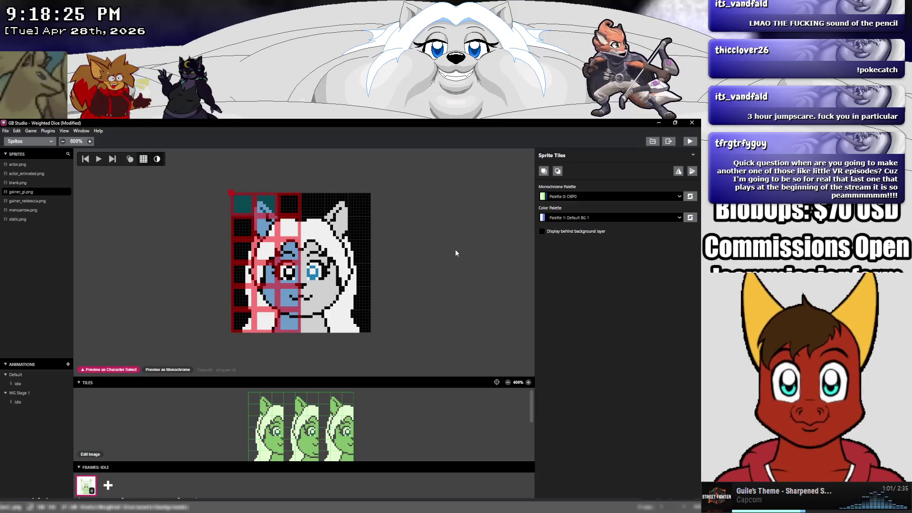
key("Escape")
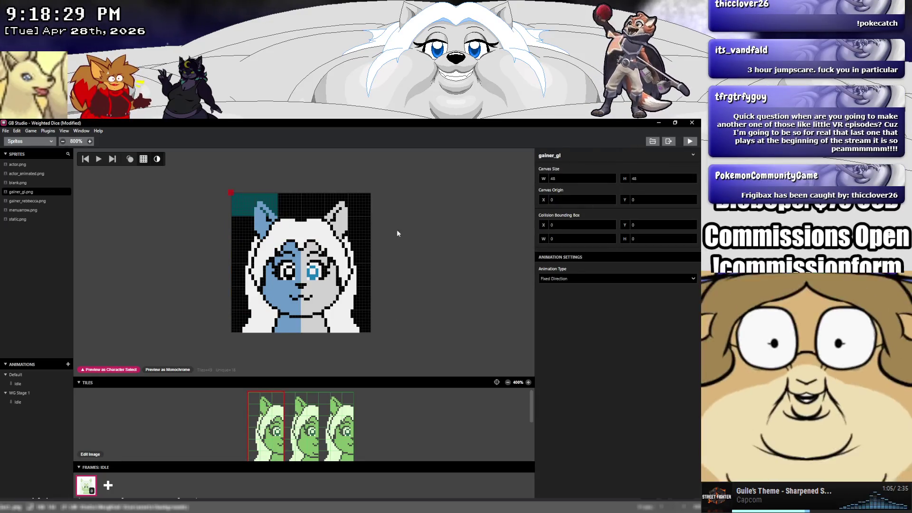
left_click_drag(332, 265, 338, 265)
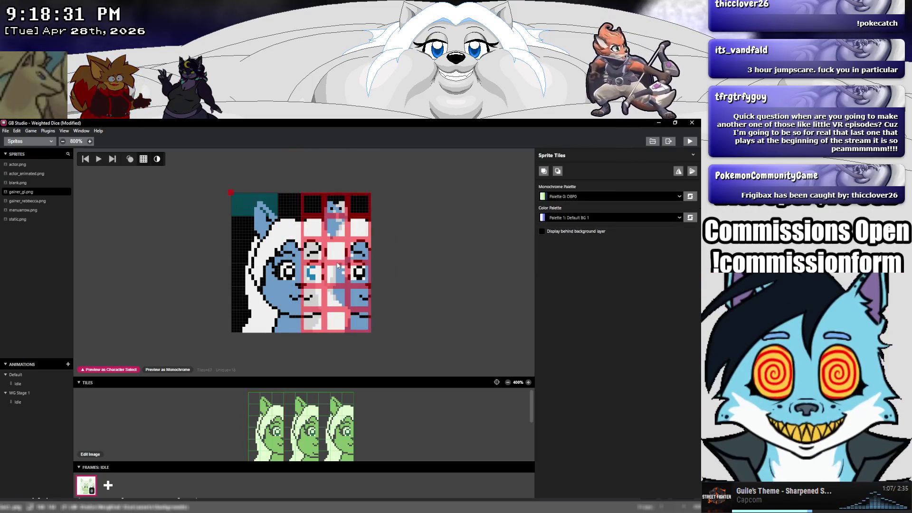
left_click(676, 172)
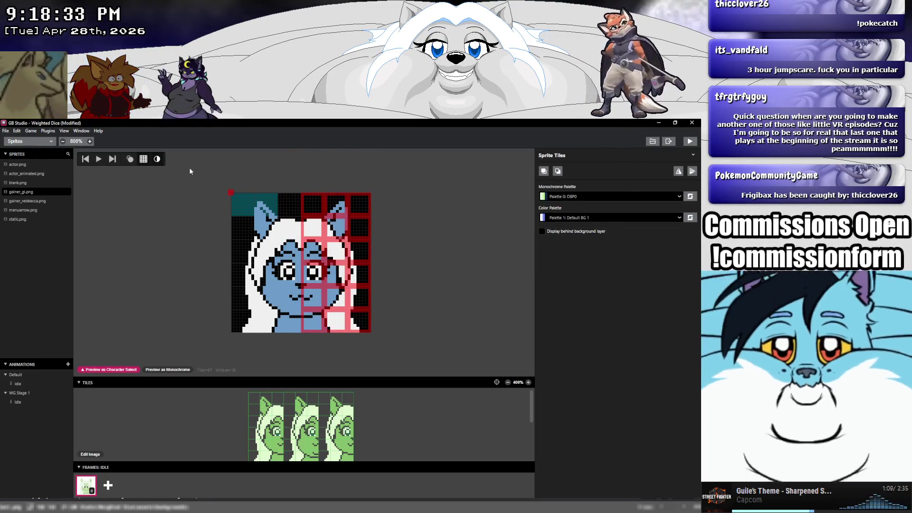
Assign the Char GL colour palette to all GL portrait tiles.
mouse_move(187, 166)
left_mouse_down()
mouse_move(275, 207)
mouse_move(405, 349)
left_mouse_up()
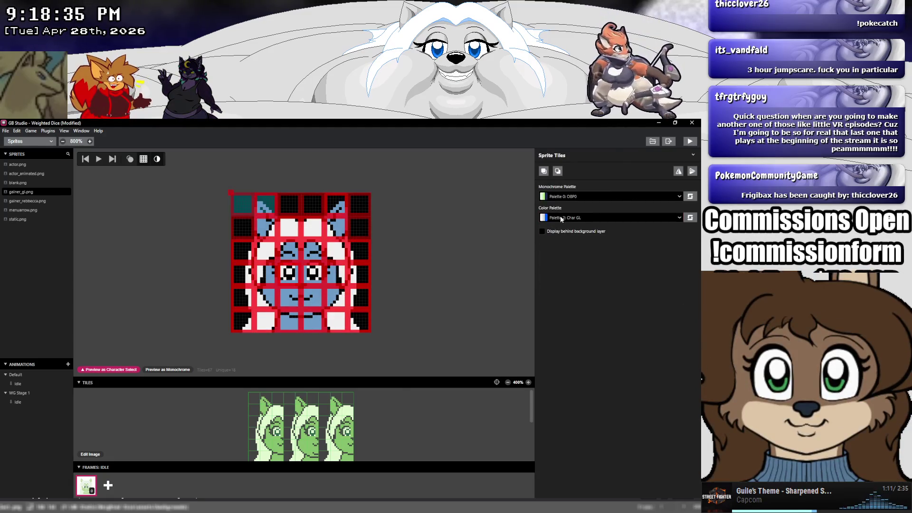
left_click(560, 217)
left_click(555, 235)
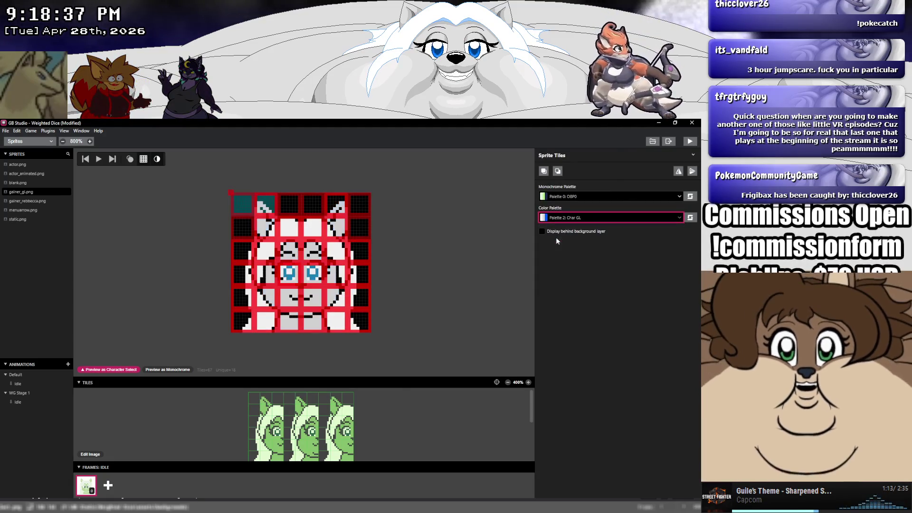
left_click(403, 219)
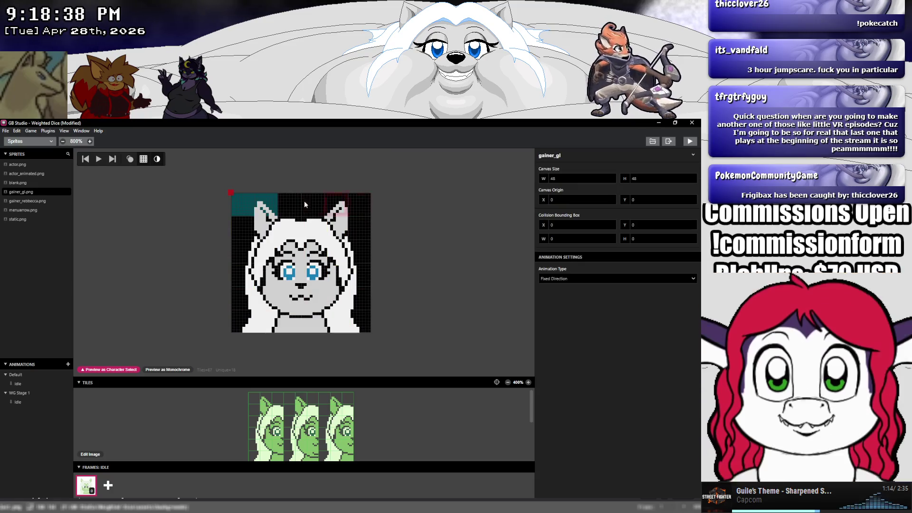
Save the Weighted Dice project.
left_click(5, 130)
left_click(35, 160)
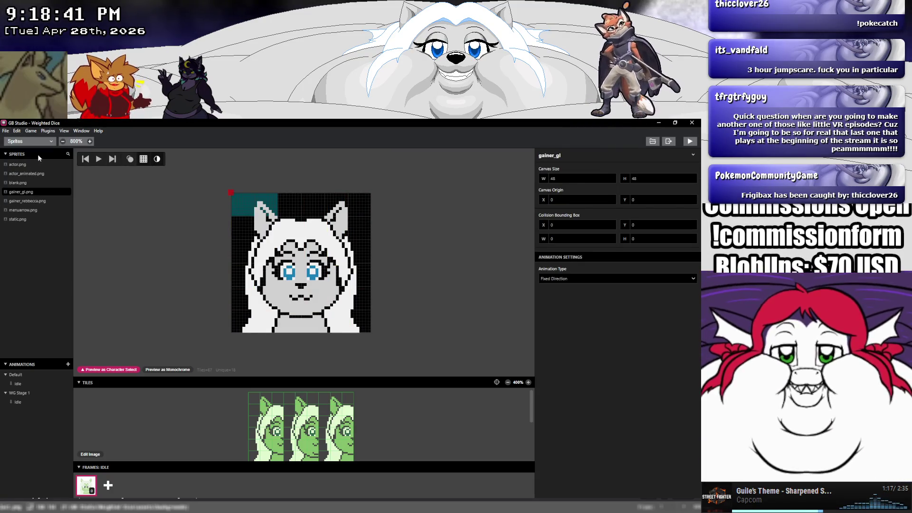
left_click(31, 141)
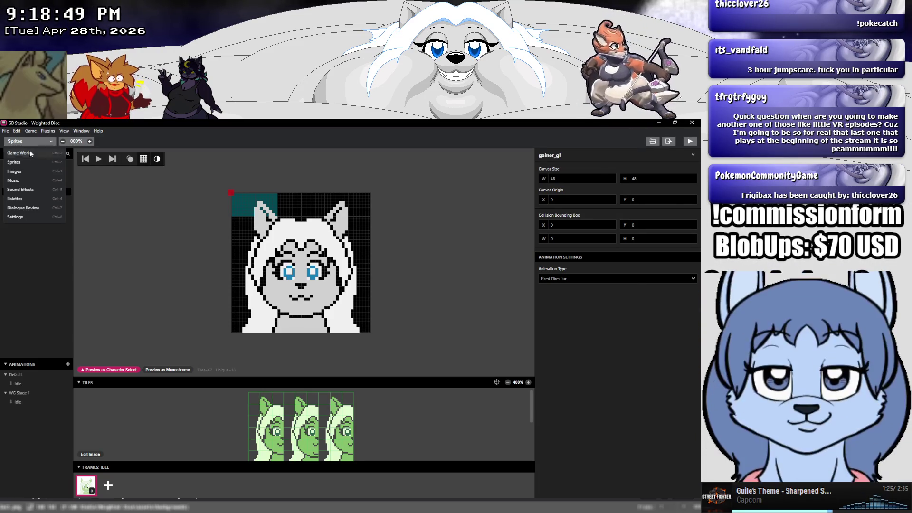
Switch to the Game World and advance the Weighted Dice playtest from the title to Player Select.
left_click(30, 153)
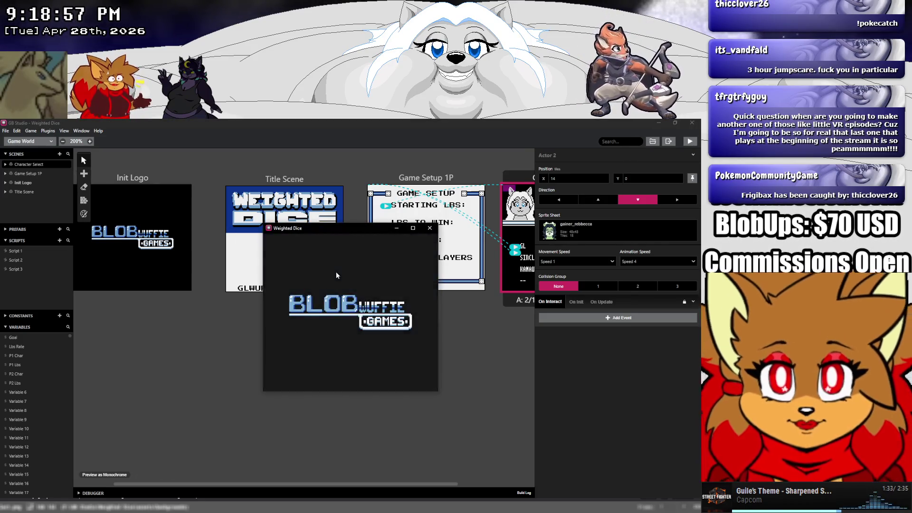
key("Return")
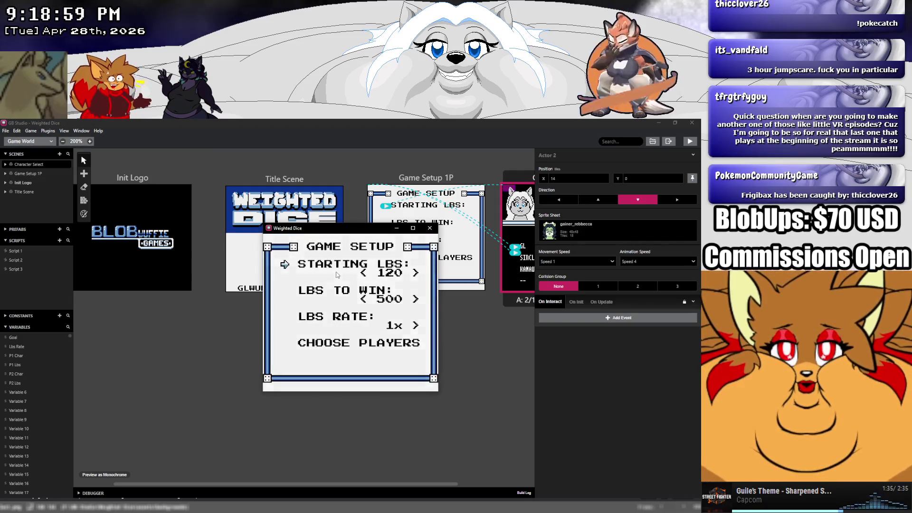
key("Return")
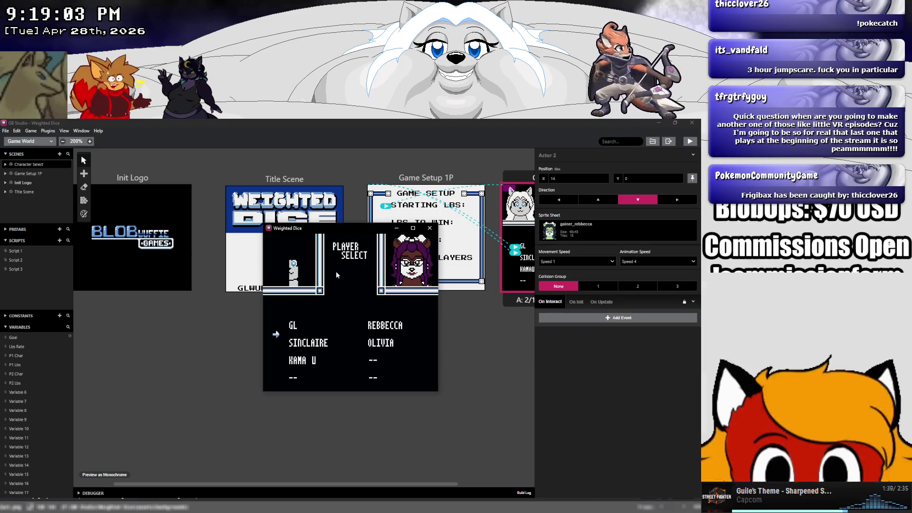
Move the Player Select choice among SINCLAIRE, OLIVIA and KAMA U, then close the game window.
key("Down")
key("Right")
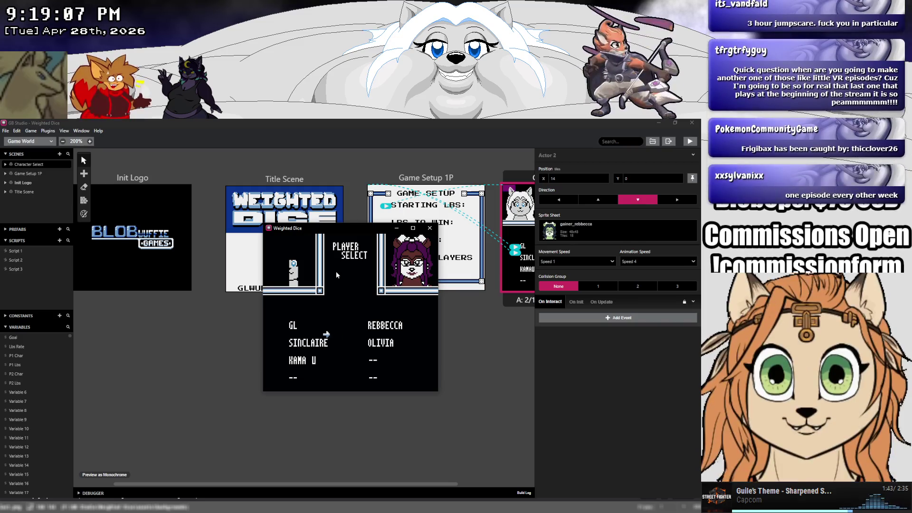
key("Left")
key("Down")
key("Right")
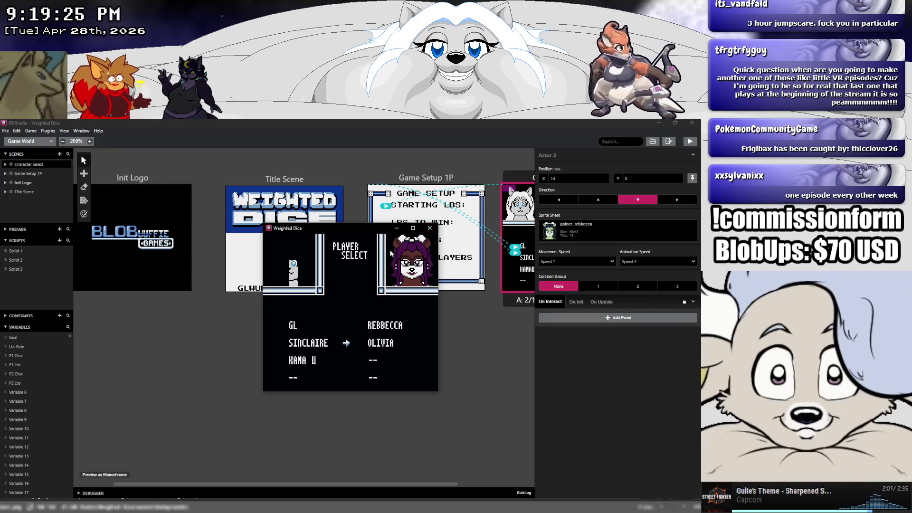
left_click(429, 230)
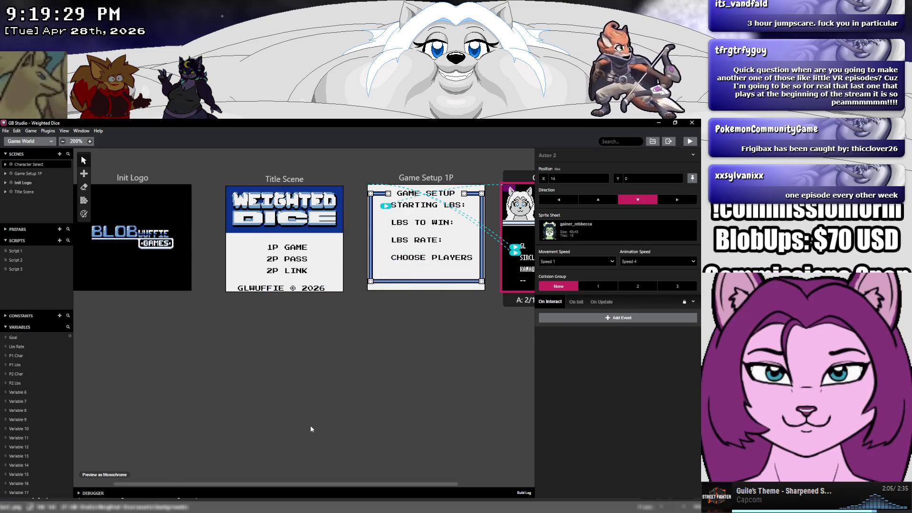
left_click_drag(292, 484, 387, 483)
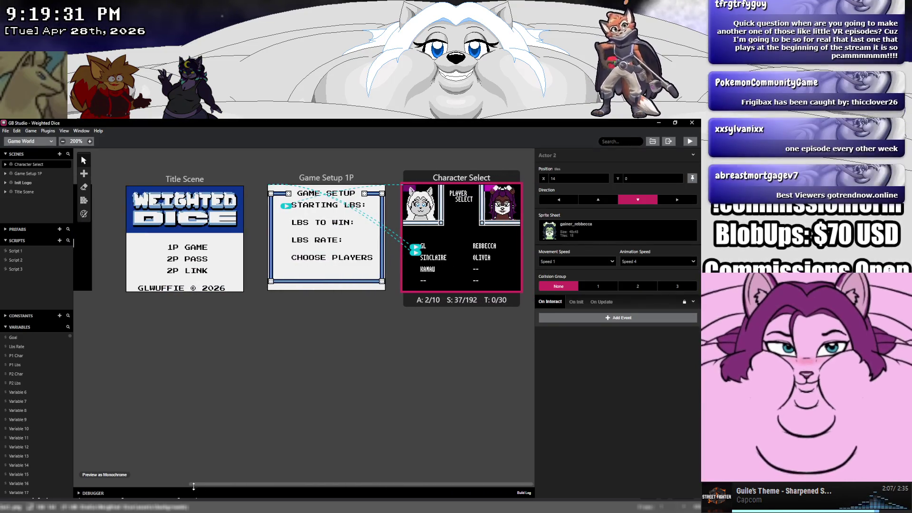
left_click(122, 475)
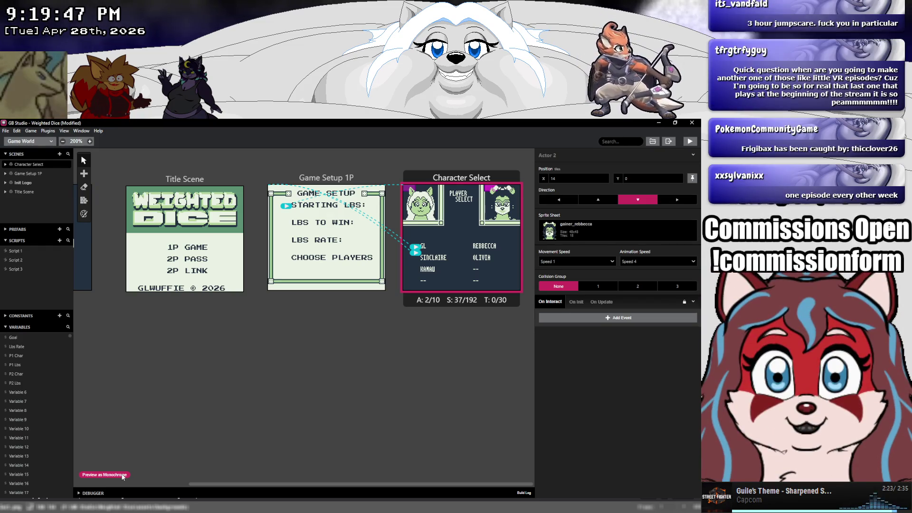
left_click(123, 475)
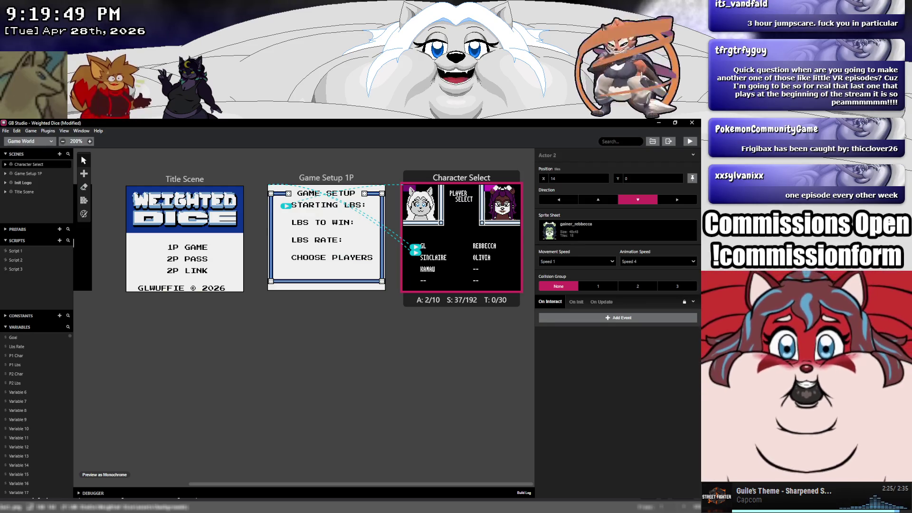
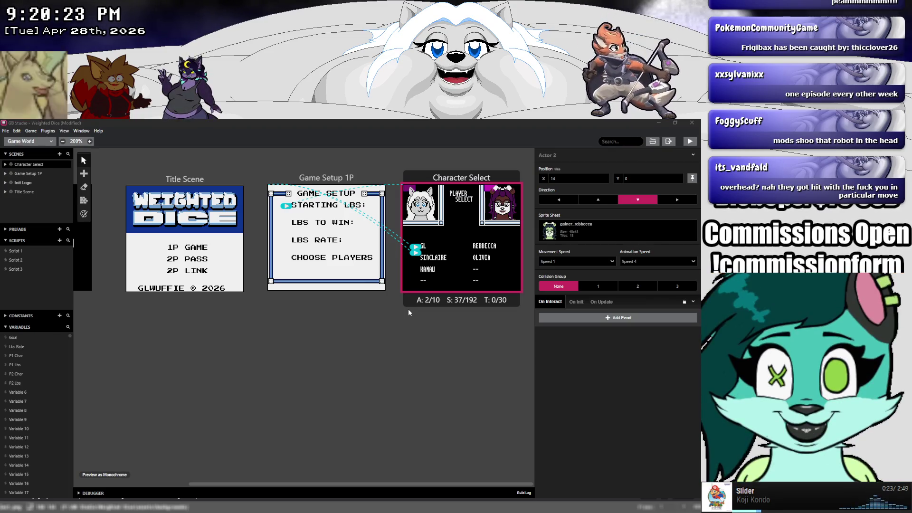
Save, set the Weighted Dice Color Mode to Color Only, and launch a test build.
key("ctrl+s")
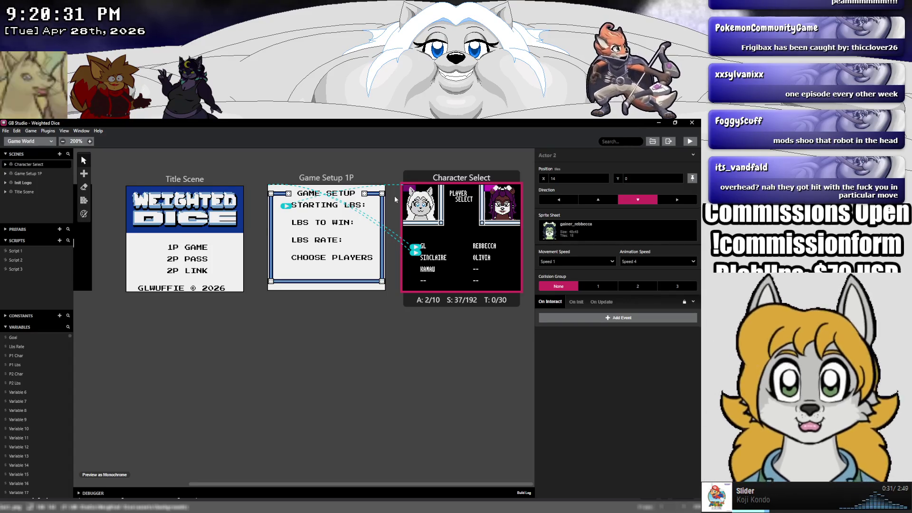
left_click(204, 164)
left_click(677, 197)
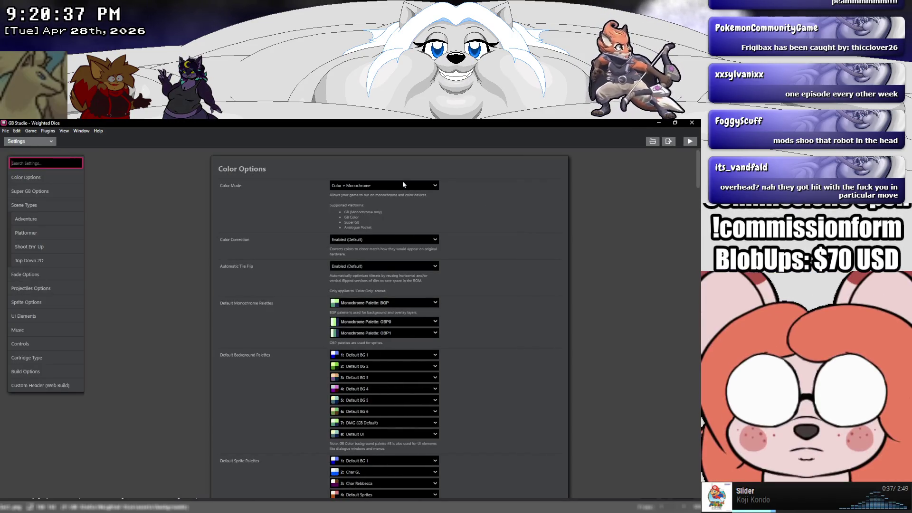
left_click(403, 182)
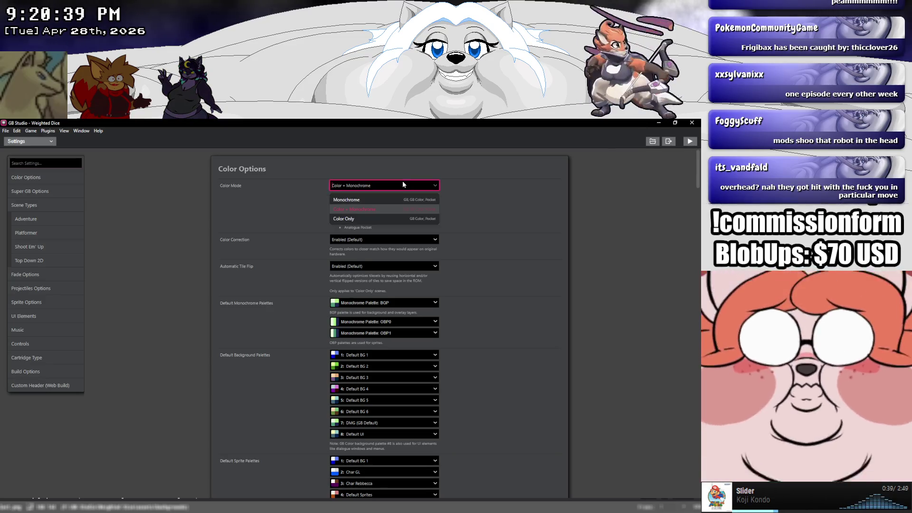
left_click(375, 217)
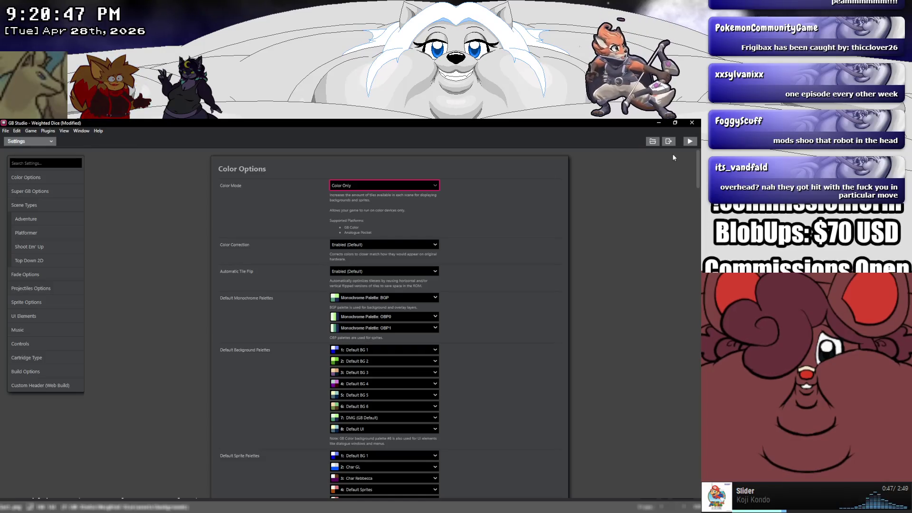
left_click(690, 141)
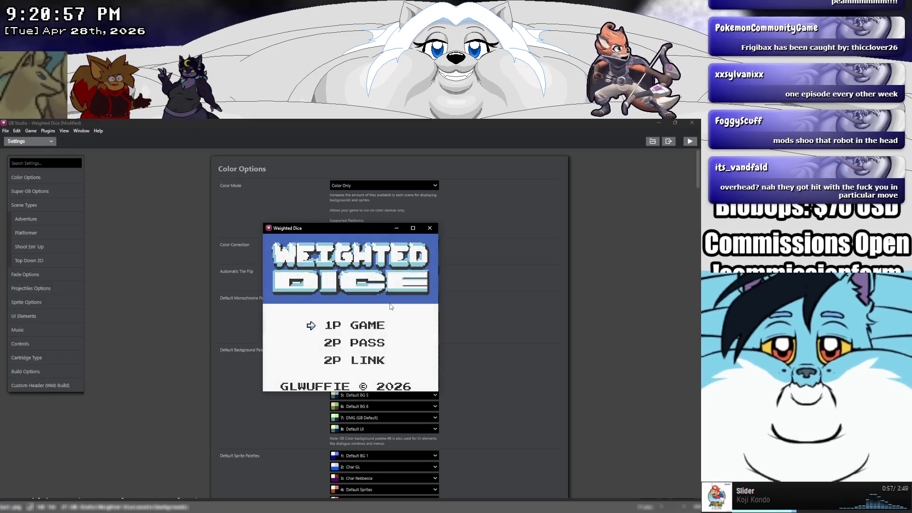
Play the test build to Player Select, close it, save, then replay and close it again.
key("z")
key("z")
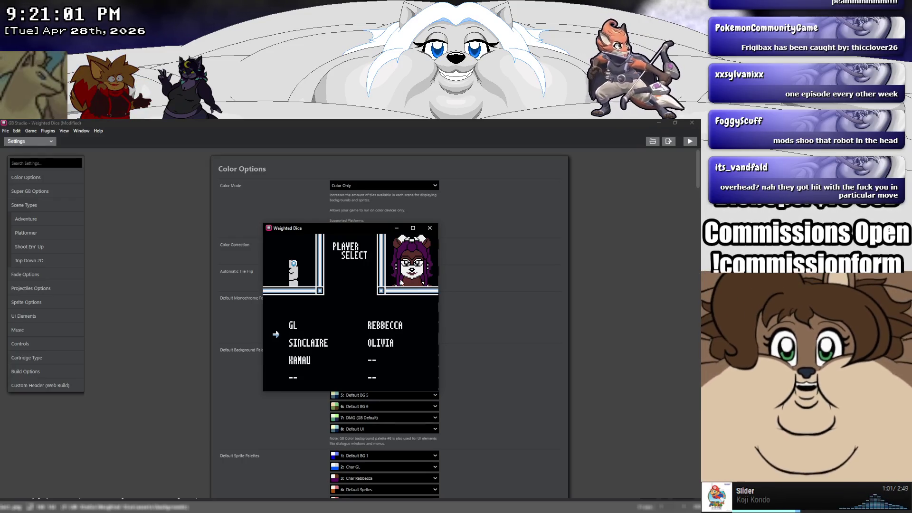
left_click(429, 230)
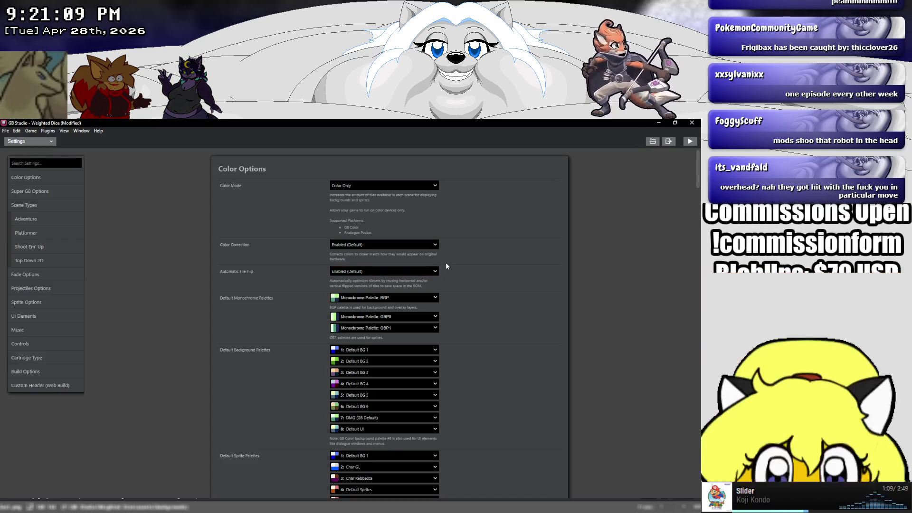
left_click(5, 131)
left_click(18, 165)
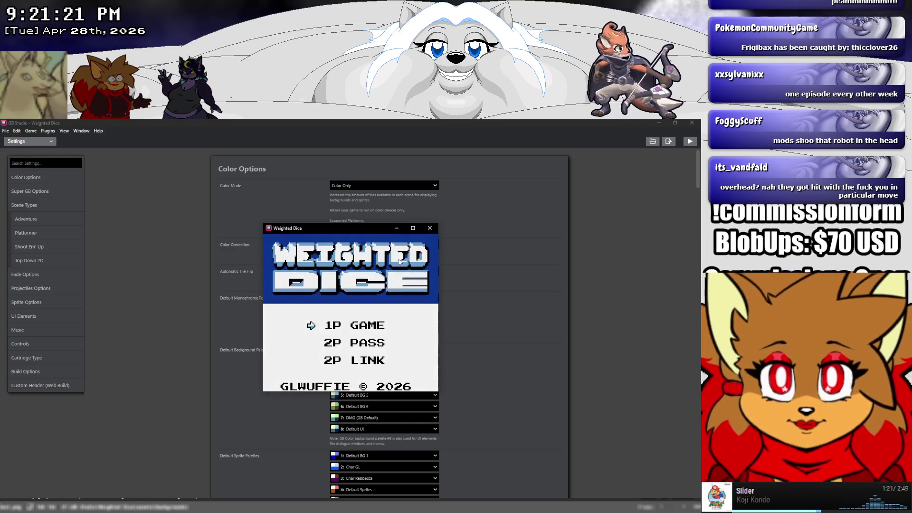
key("z")
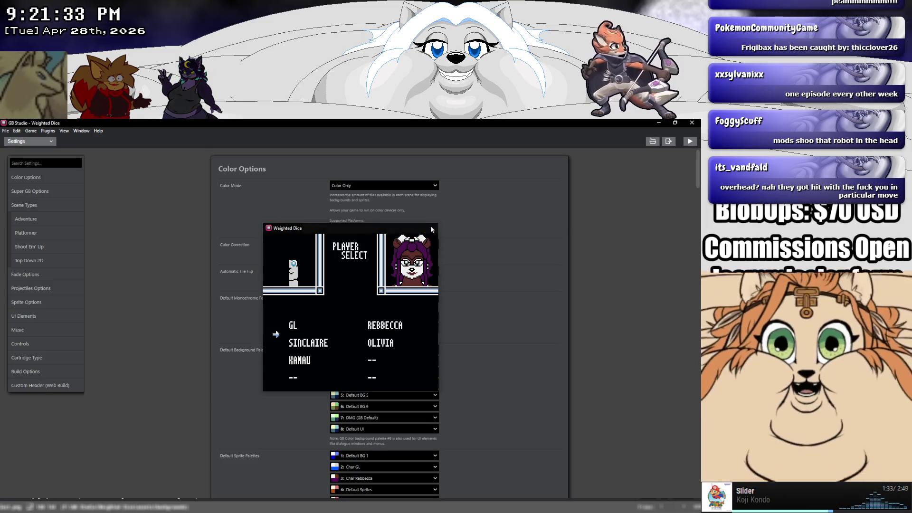
left_click(430, 228)
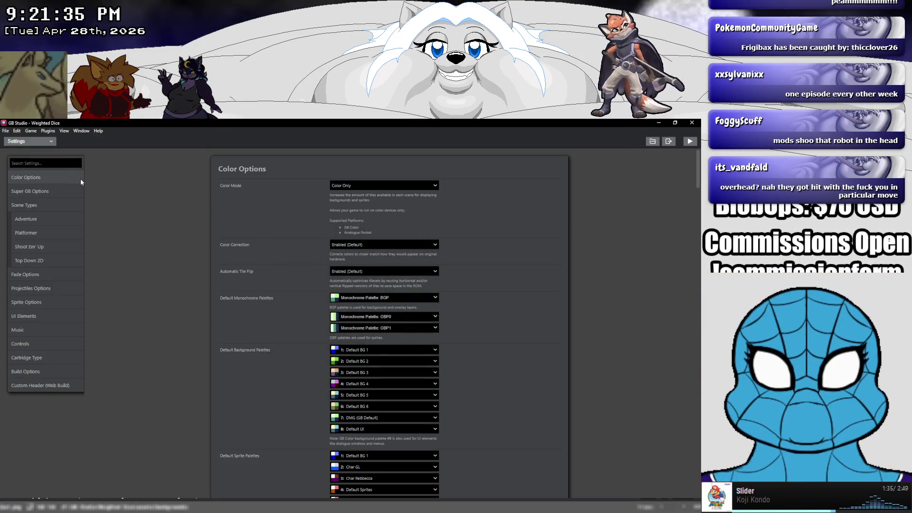
Browse the Sprite Options, UI Elements, Adventure and Top Down 2D settings, keeping the 8px grid.
left_click(44, 302)
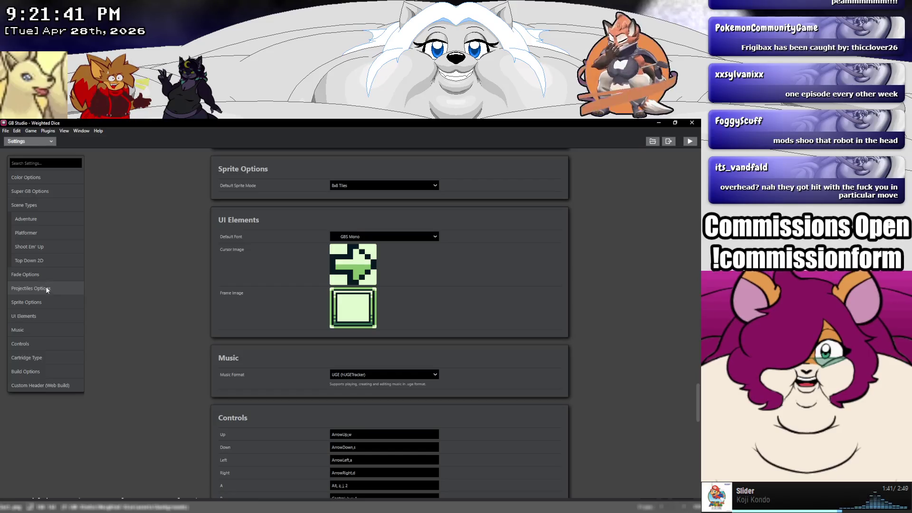
left_click(44, 318)
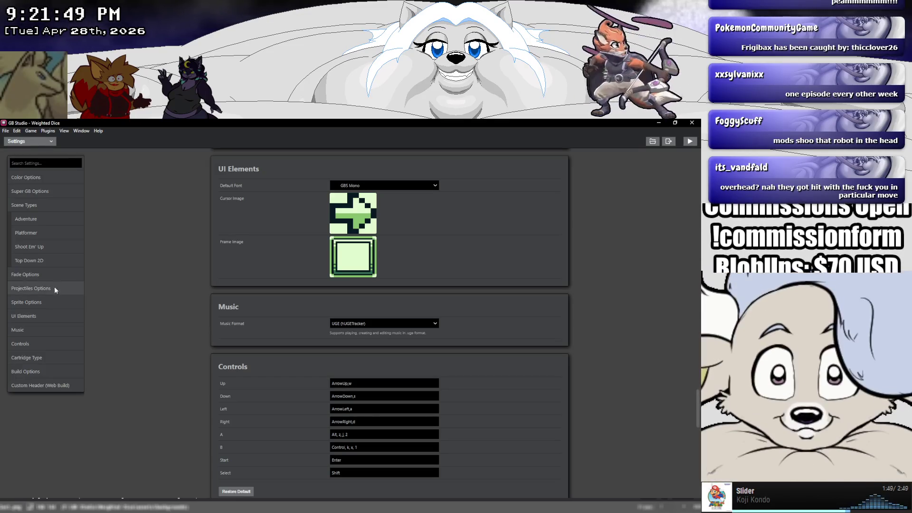
left_click(49, 219)
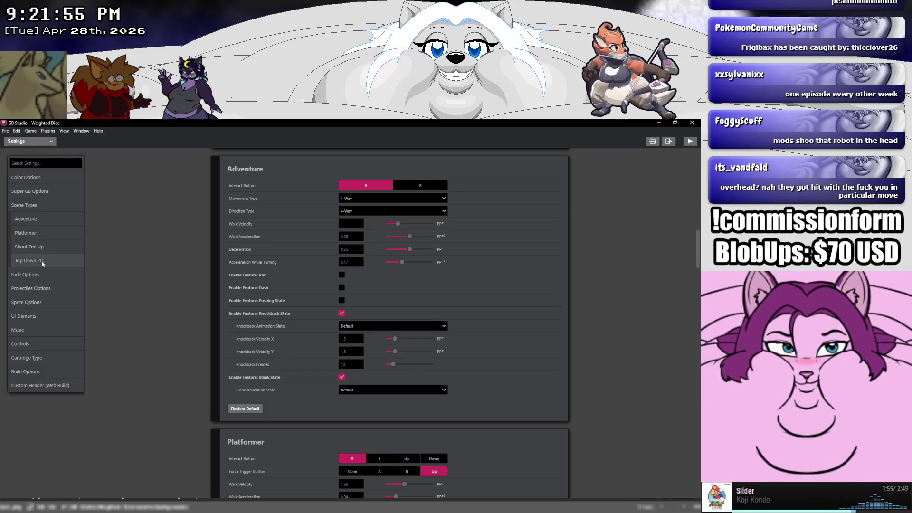
left_click(41, 261)
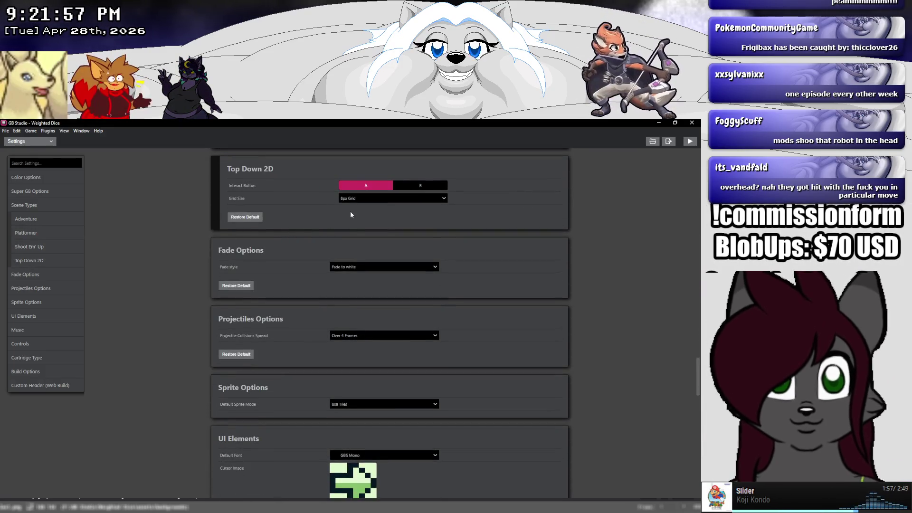
left_click(352, 201)
left_click(320, 201)
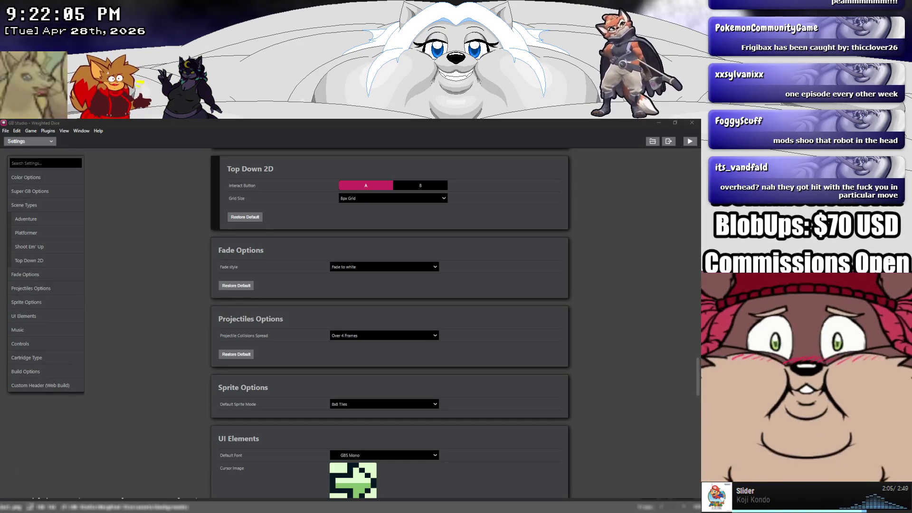
mouse_move(71, 506)
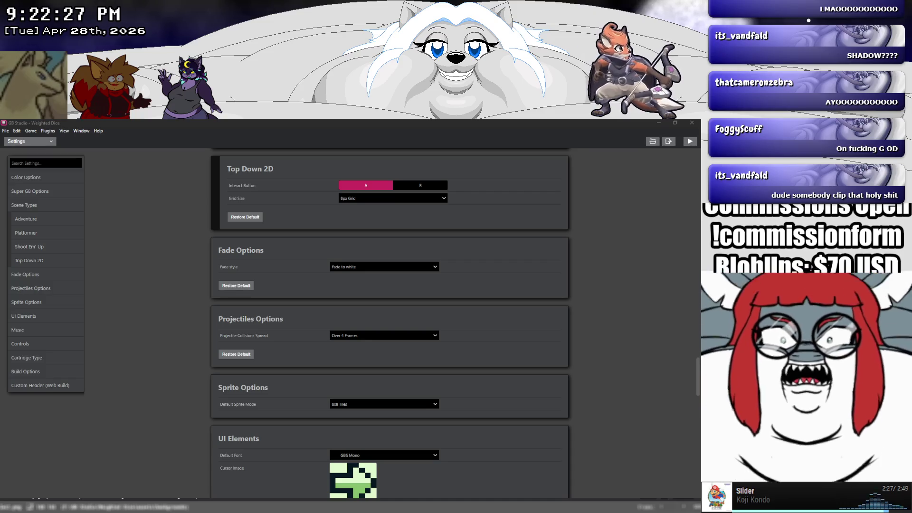
key("alt+Tab")
key("alt+Tab")
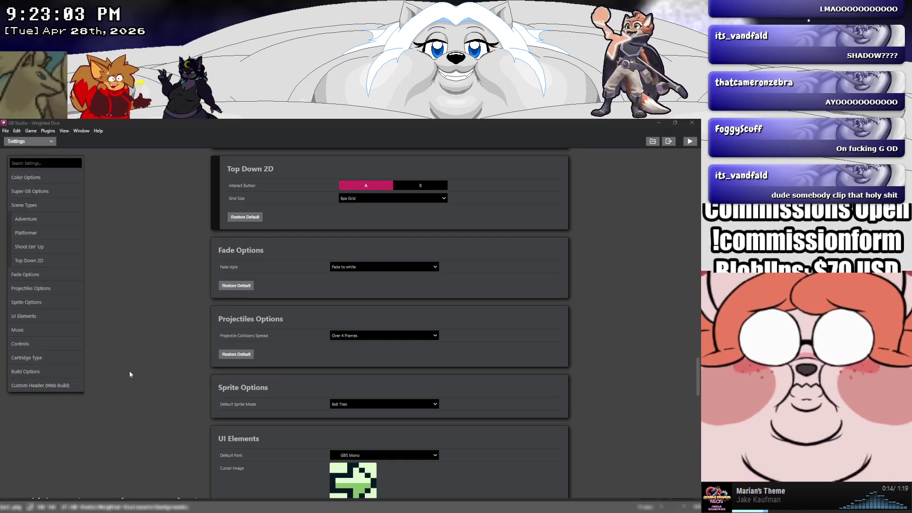
Scroll the settings up to Color Options, leaving Blank Animation State unchanged.
left_click(130, 374)
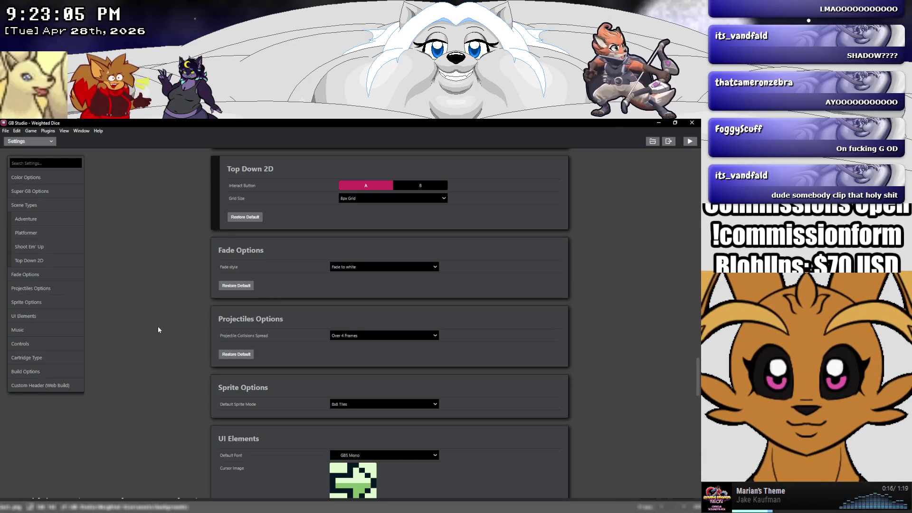
scroll(157, 328, "down", 5)
scroll(145, 330, "up", 6)
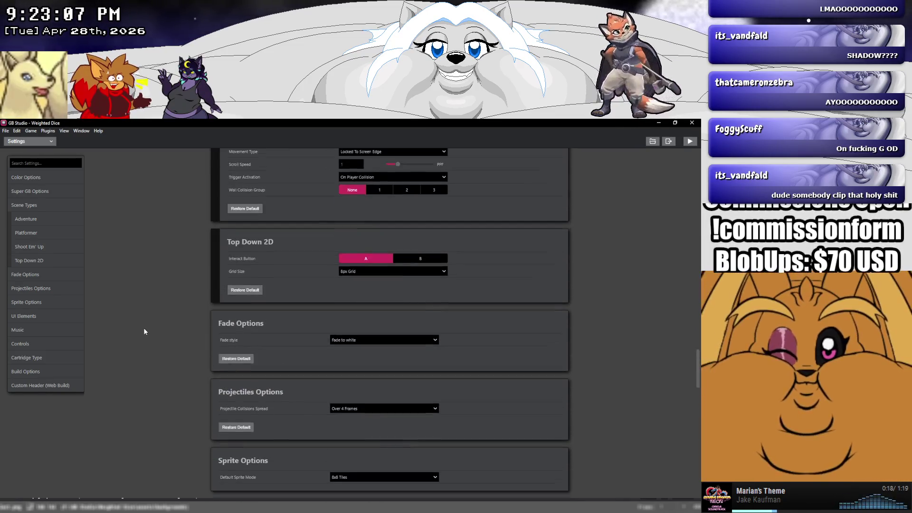
scroll(145, 332, "up", 3)
scroll(145, 334, "up", 3)
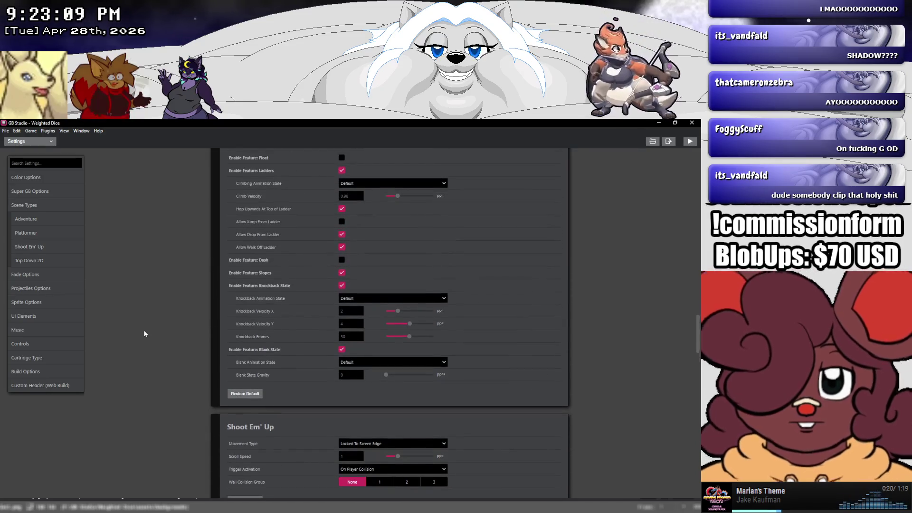
scroll(145, 333, "up", 1)
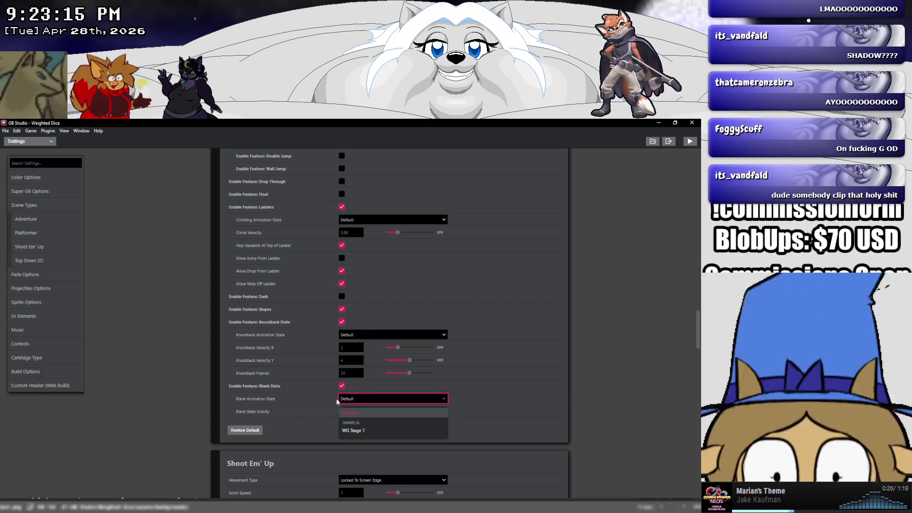
left_click(206, 392)
scroll(207, 391, "up", 5)
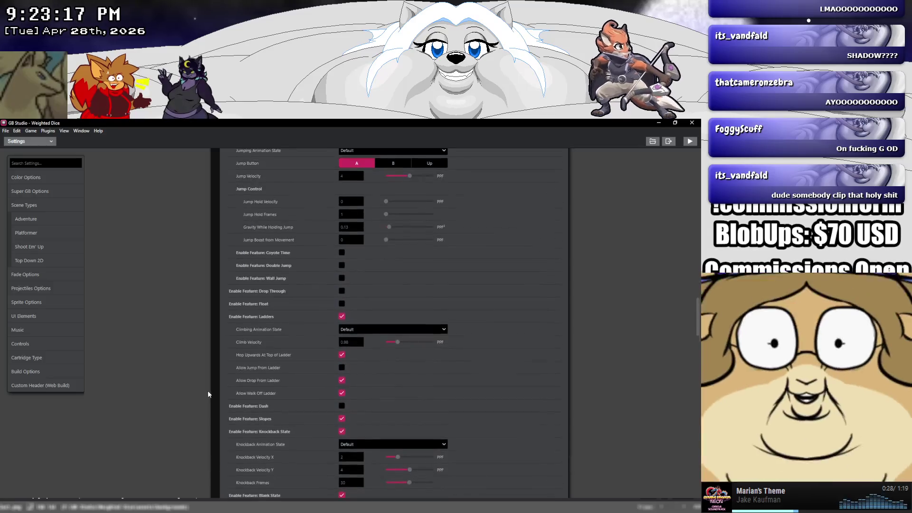
scroll(206, 387, "up", 15)
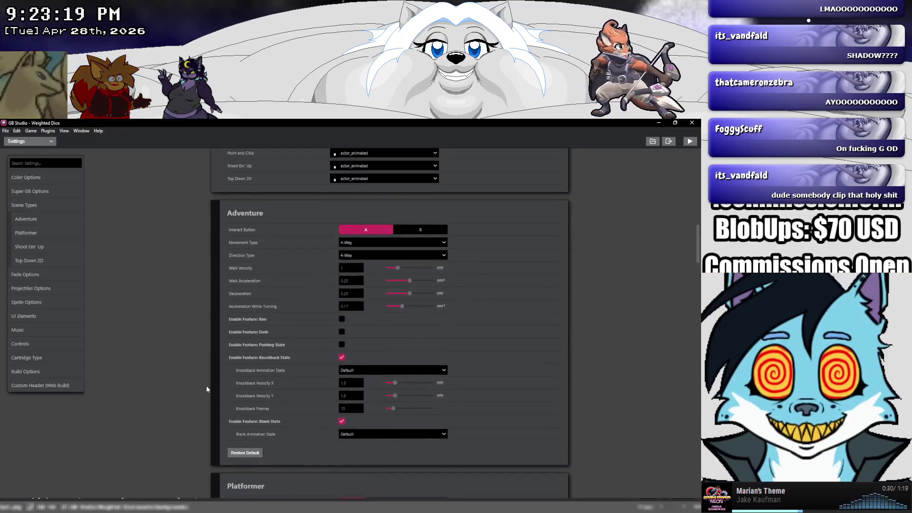
scroll(206, 389, "up", 3)
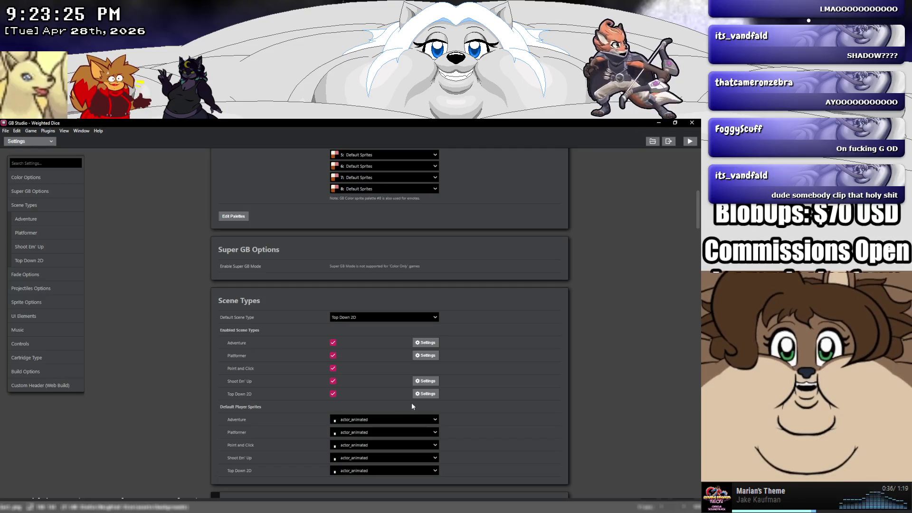
scroll(419, 395, "down", 10)
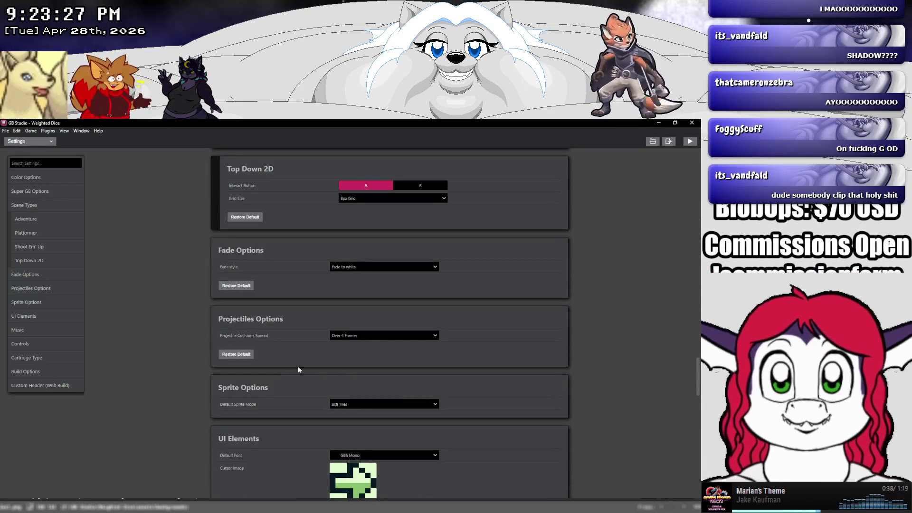
scroll(162, 360, "up", 10)
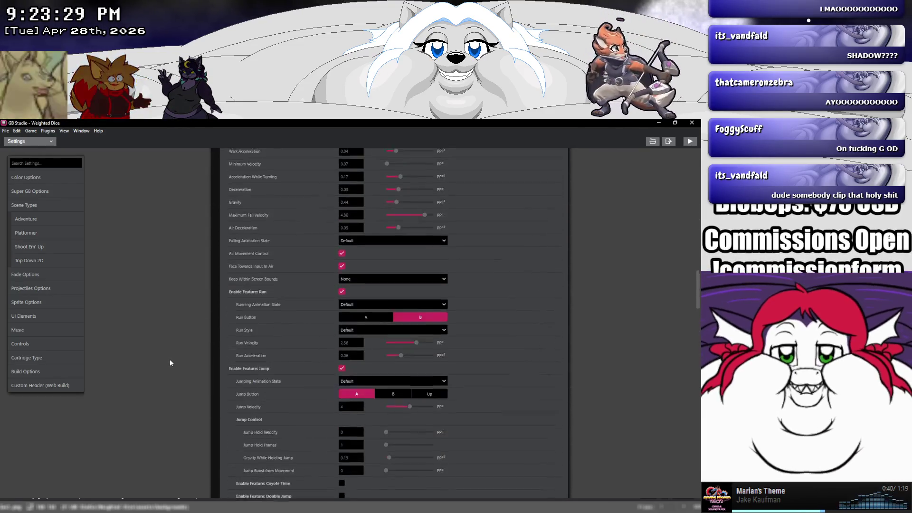
scroll(170, 363, "up", 5)
scroll(170, 363, "up", 3)
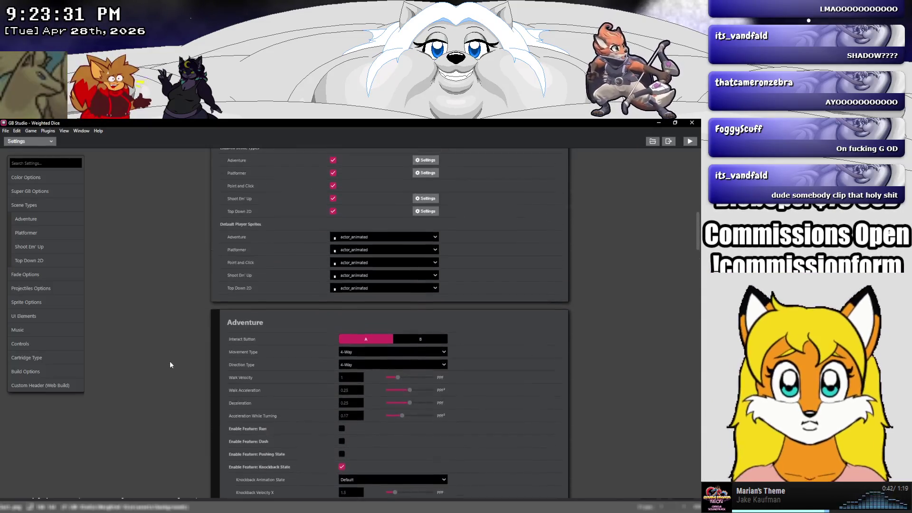
scroll(170, 365, "up", 6)
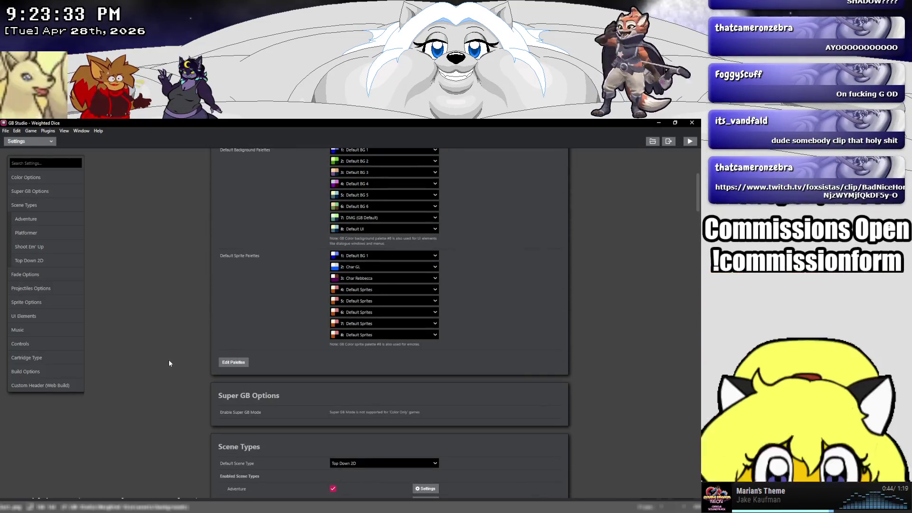
scroll(169, 360, "up", 5)
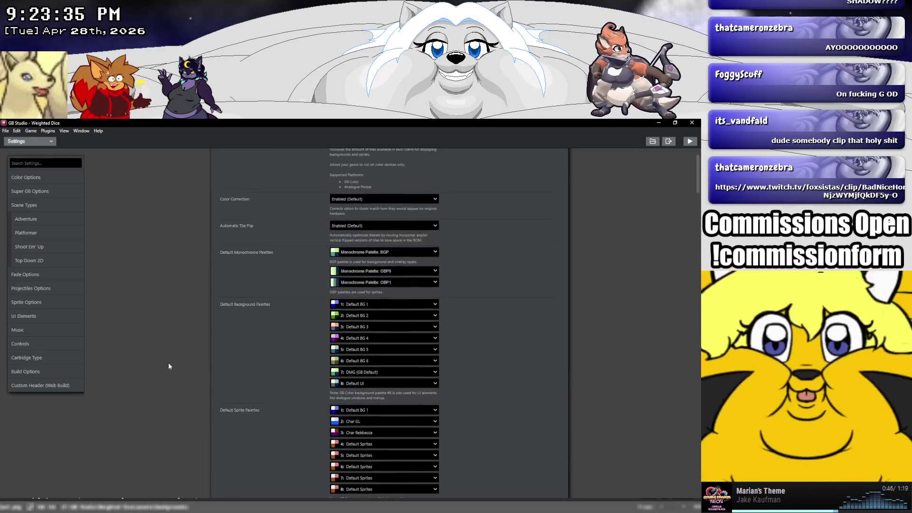
Set the Color Mode to Color + Monochrome.
left_click(335, 186)
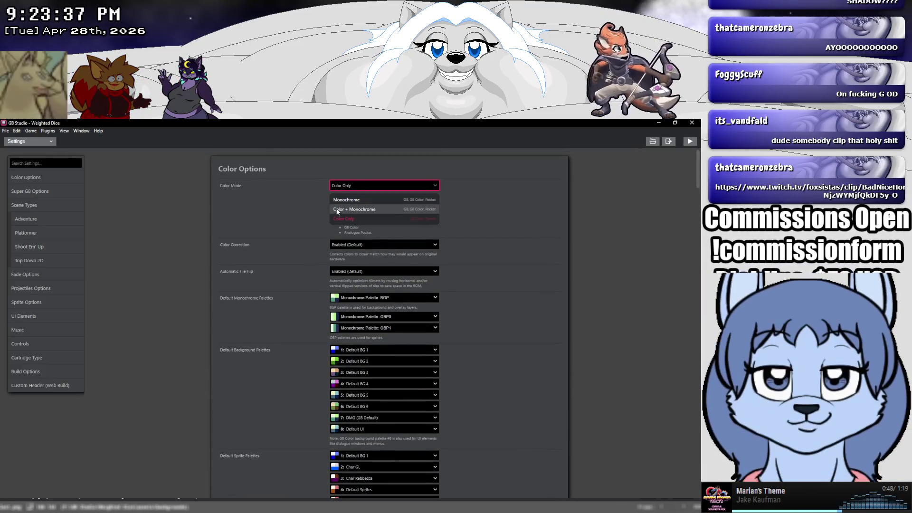
left_click(336, 212)
left_click(205, 240)
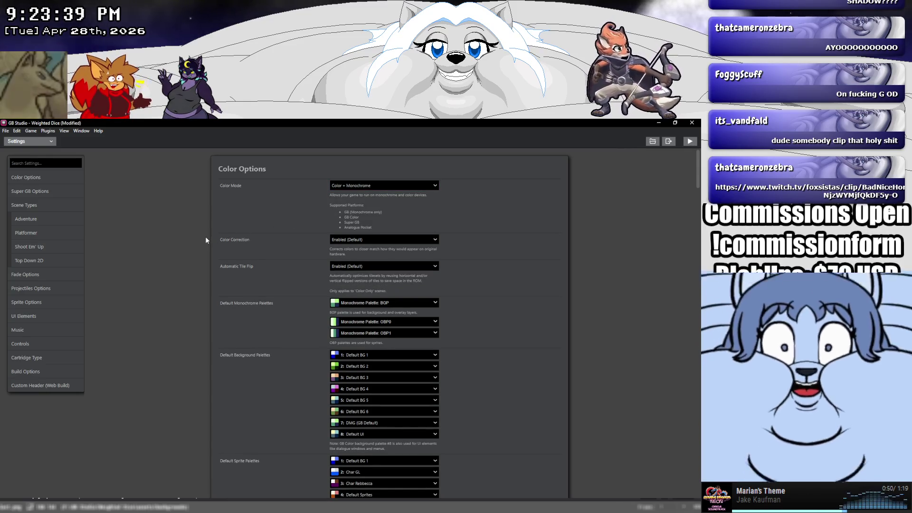
Scroll down to the Super GB options and enable Super GB mode.
scroll(204, 240, "down", 2)
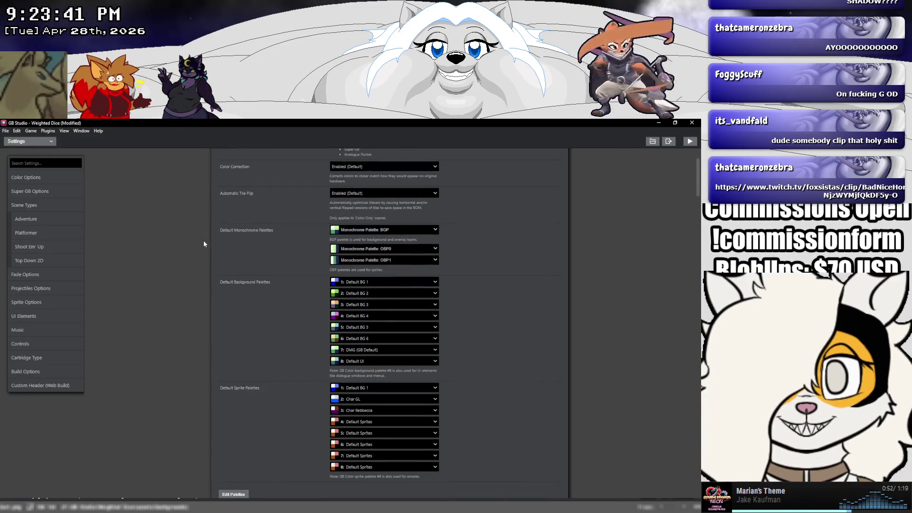
scroll(202, 242, "down", 1)
scroll(202, 244, "down", 2)
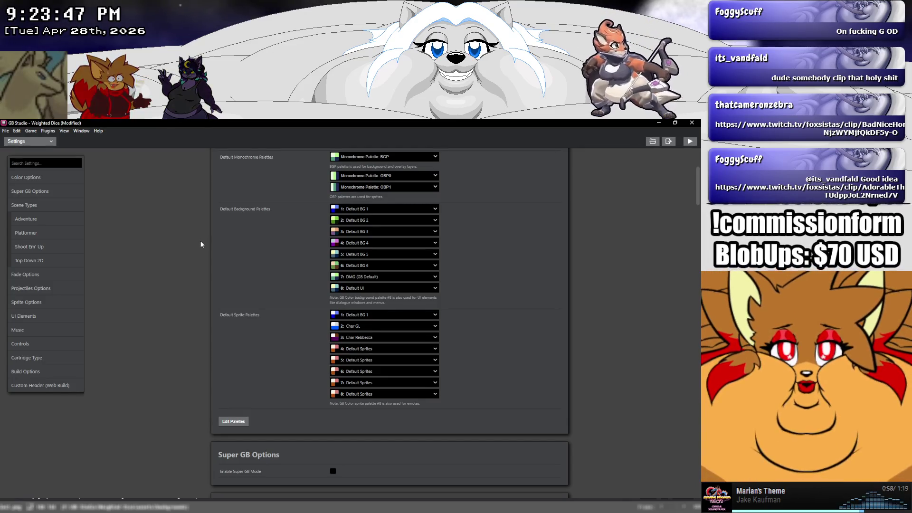
scroll(200, 245, "down", 5)
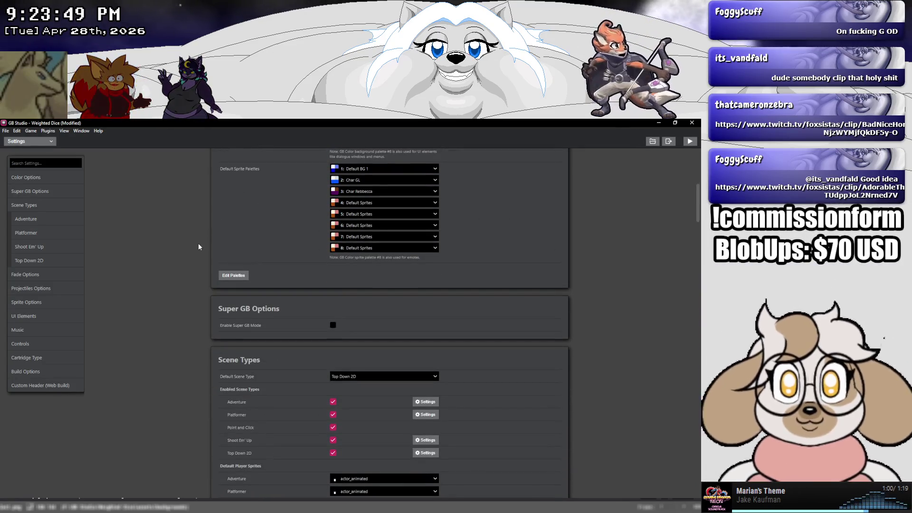
left_click(332, 326)
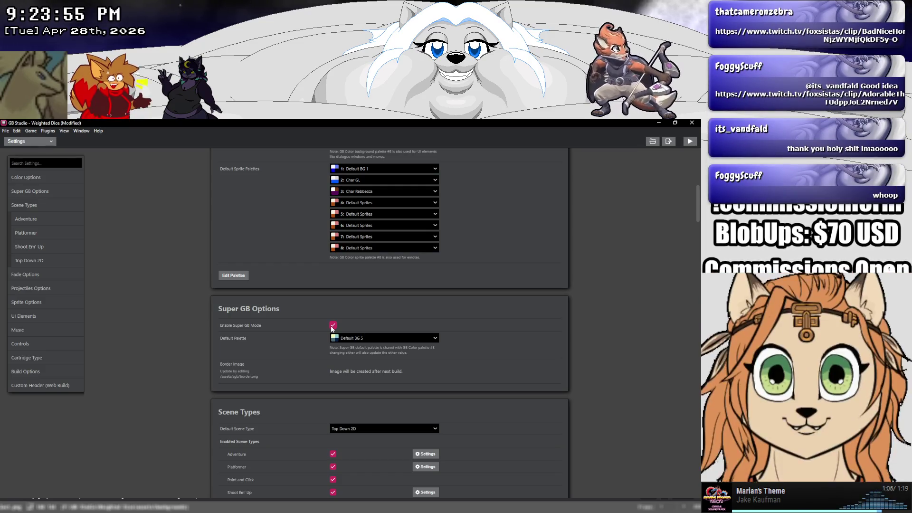
Set the Super GB default palette to Default BG 1 and save the project.
left_click(340, 338)
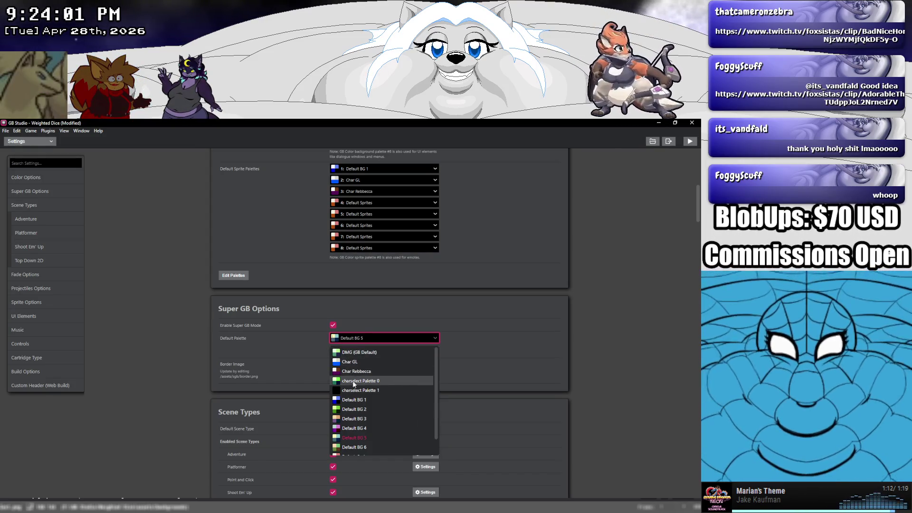
left_click(355, 399)
left_click(205, 292)
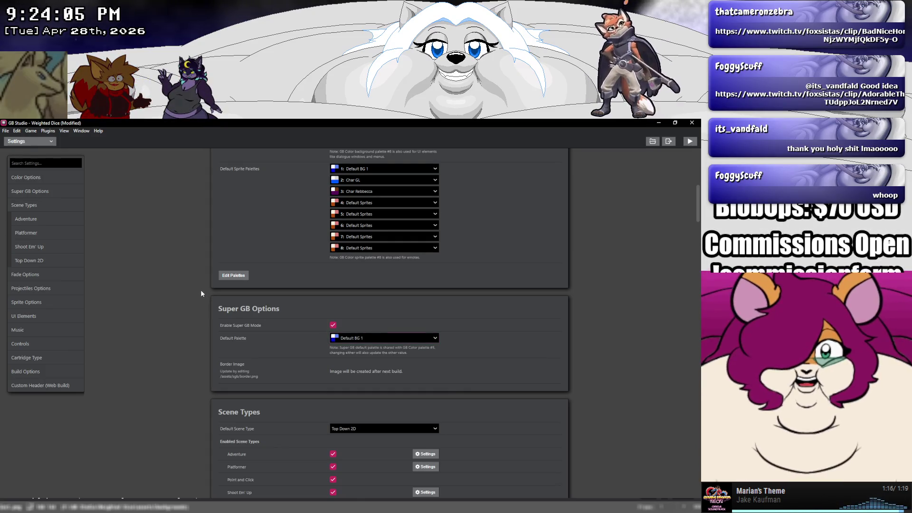
left_click(6, 130)
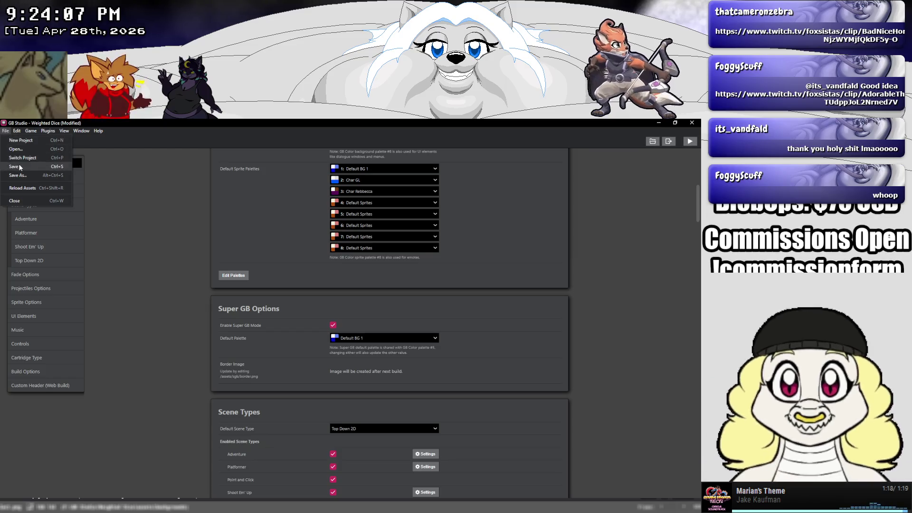
left_click(19, 165)
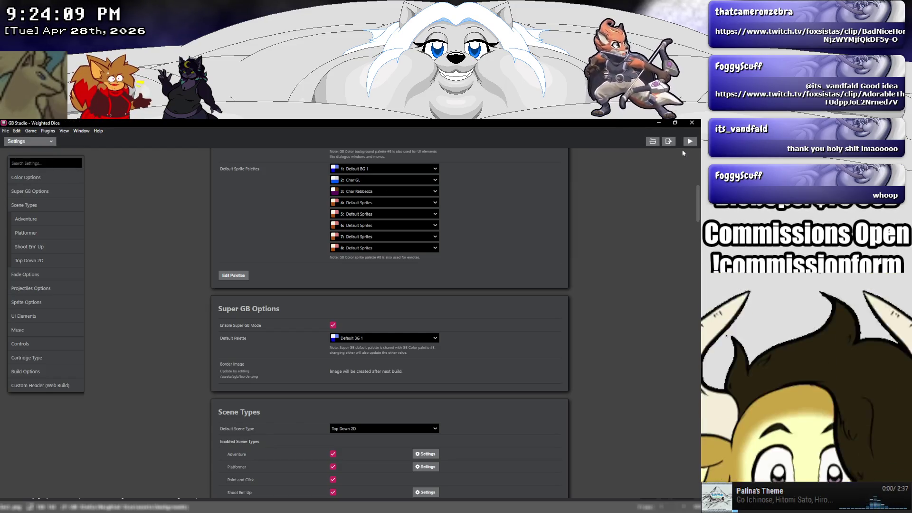
Build Weighted Dice with Ctrl+B and focus the emulator showing the title menu.
key("ctrl+b")
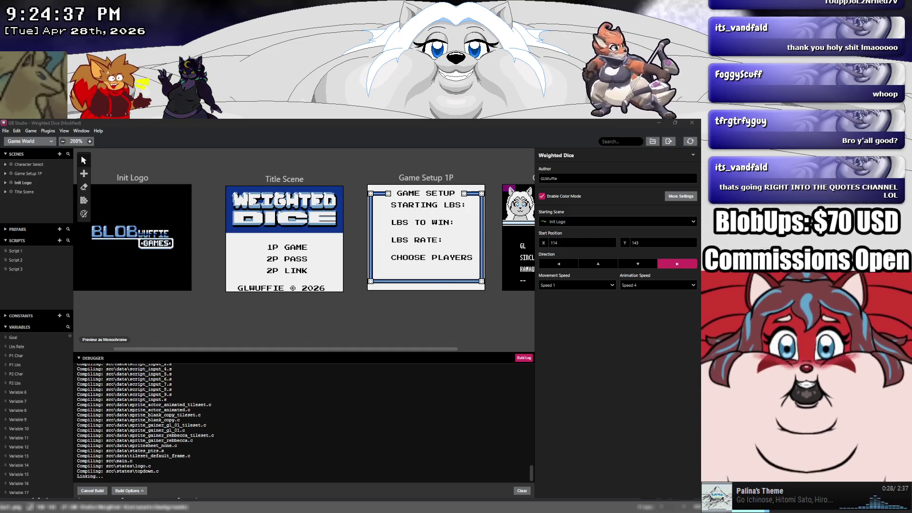
left_click(339, 347)
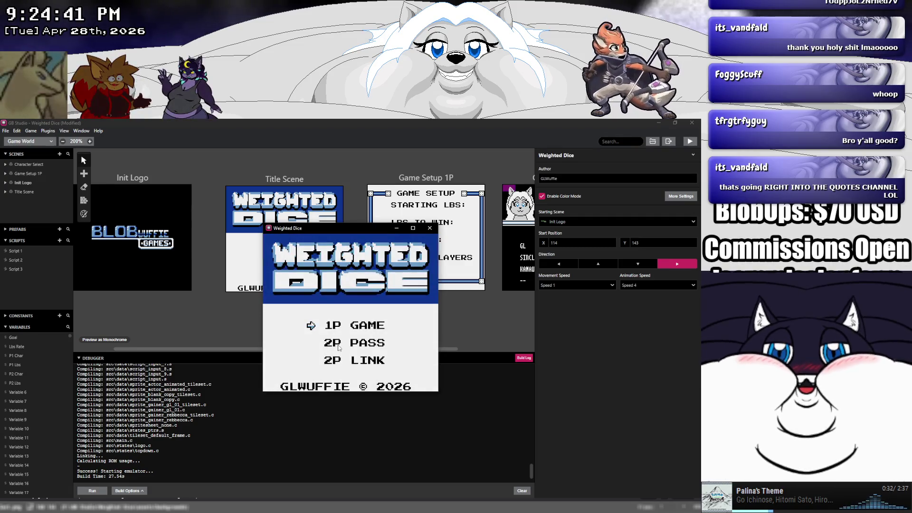
Start a 1P game, move to LBS RATE in Game Setup, and continue to Player Select.
key("z")
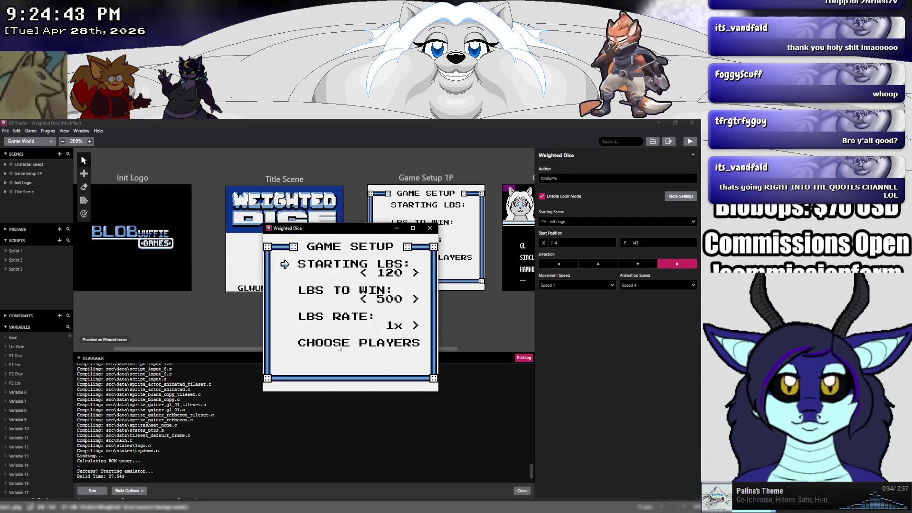
key("Down")
key("Down")
key("z")
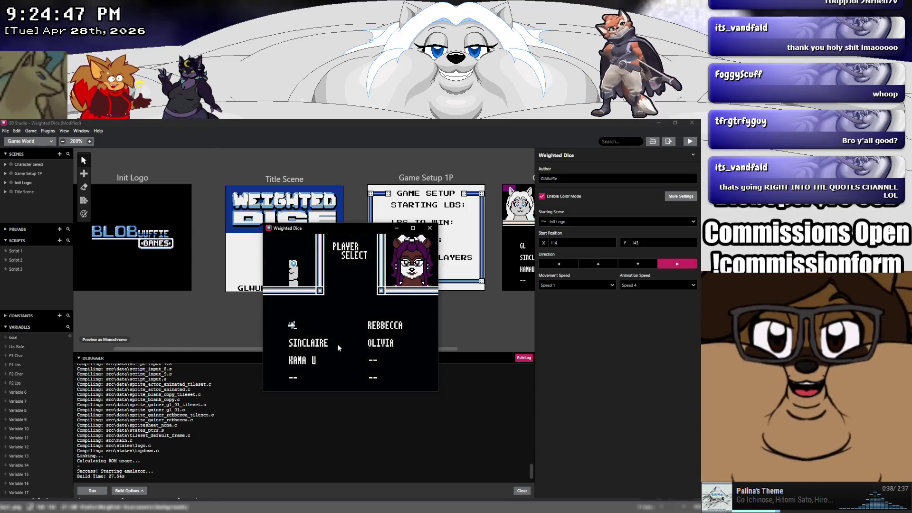
Cycle the Player Select cursor through KAMAU, SINCLAIRE, GL and the empty bottom slot.
key("Right")
key("Down")
key("Down")
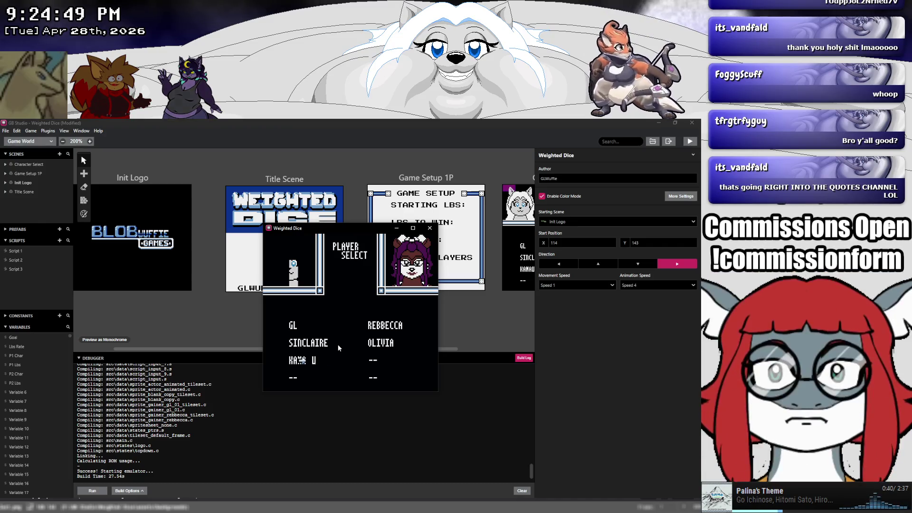
key("z")
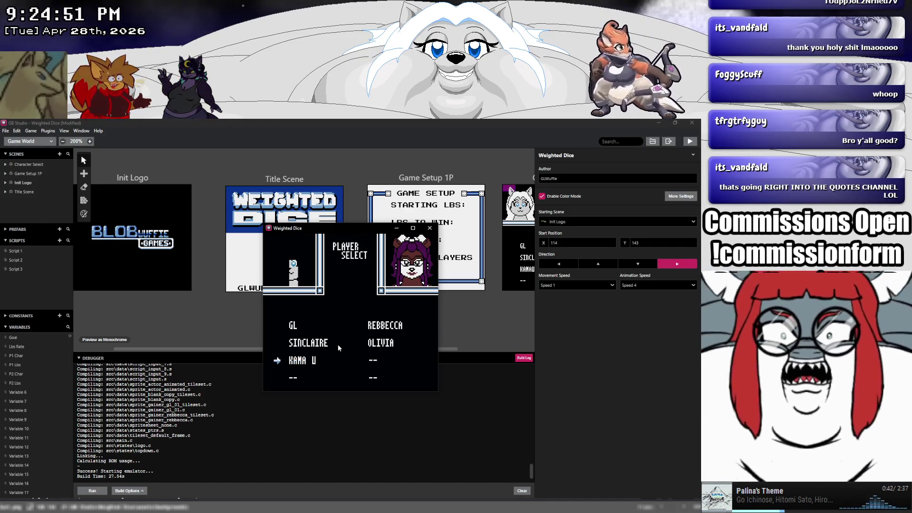
key("Up")
key("Up")
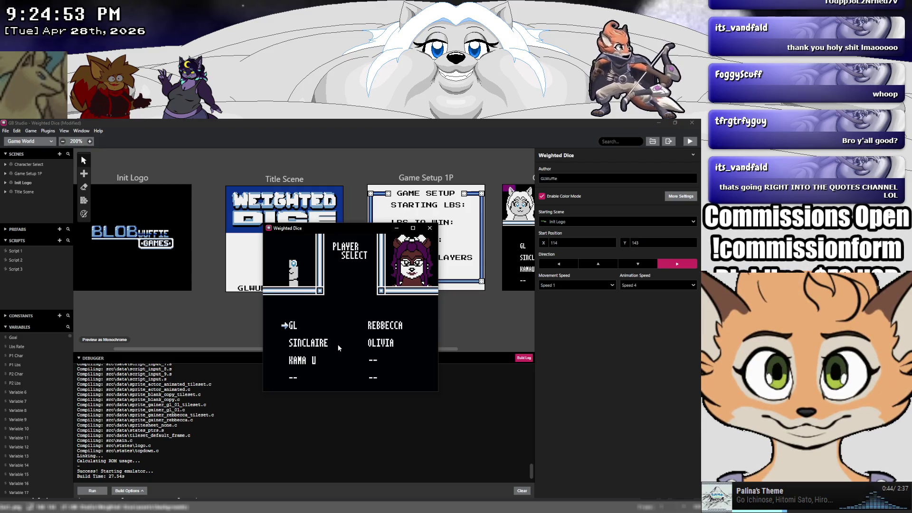
key("Down")
key("Up")
key("Down")
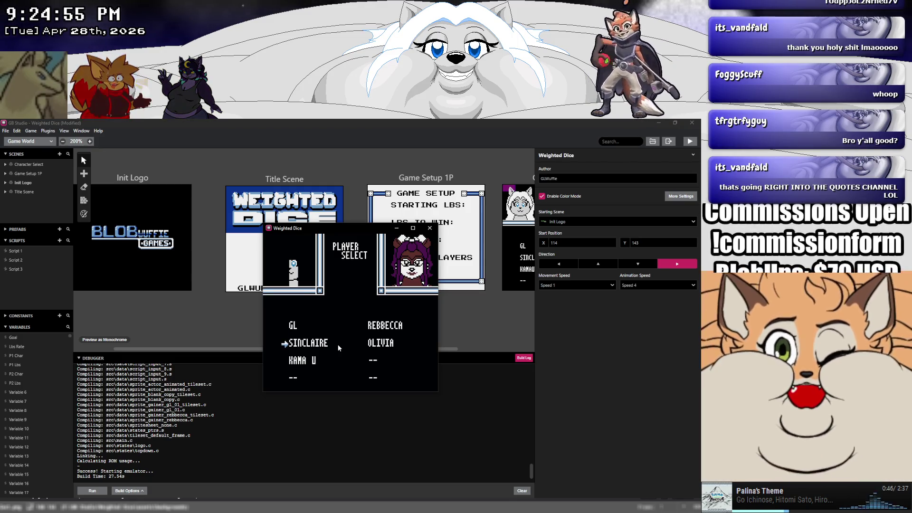
key("Down")
key("Down")
key("Up")
key("Up")
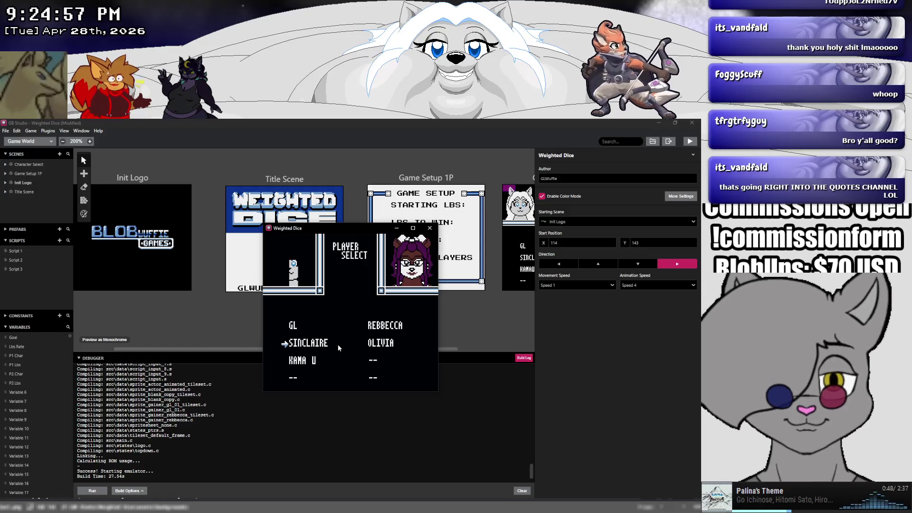
key("Up")
key("Down")
key("Down")
key("Down")
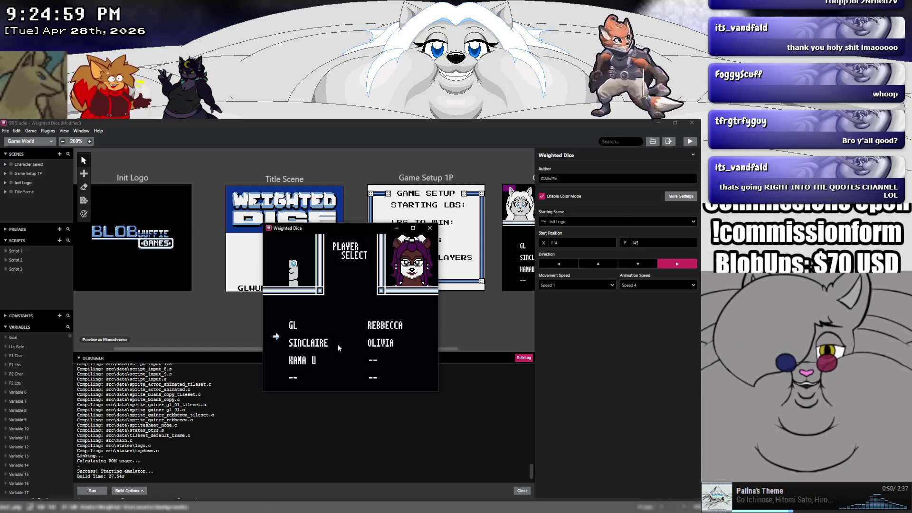
key("Up")
key("Up")
key("Up")
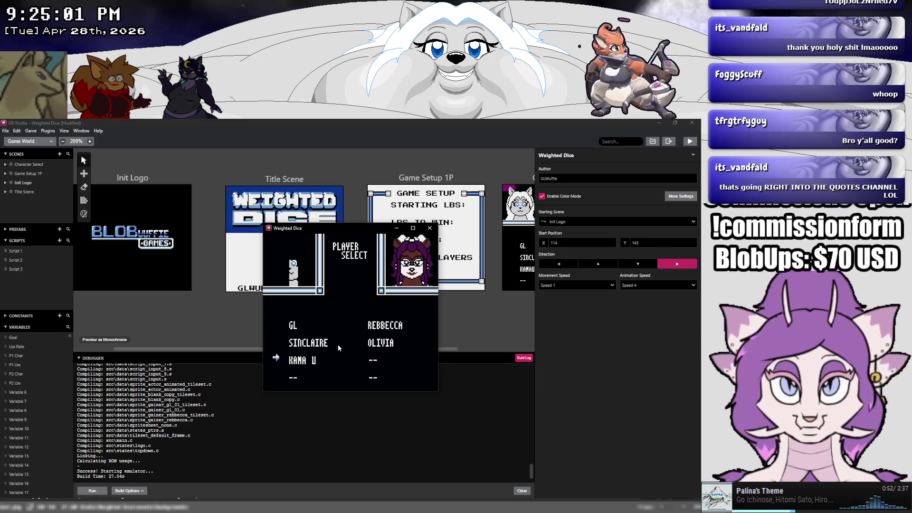
key("z")
Check REBBECCA and OLIVIA in the right column, then close the running game.
key("Right")
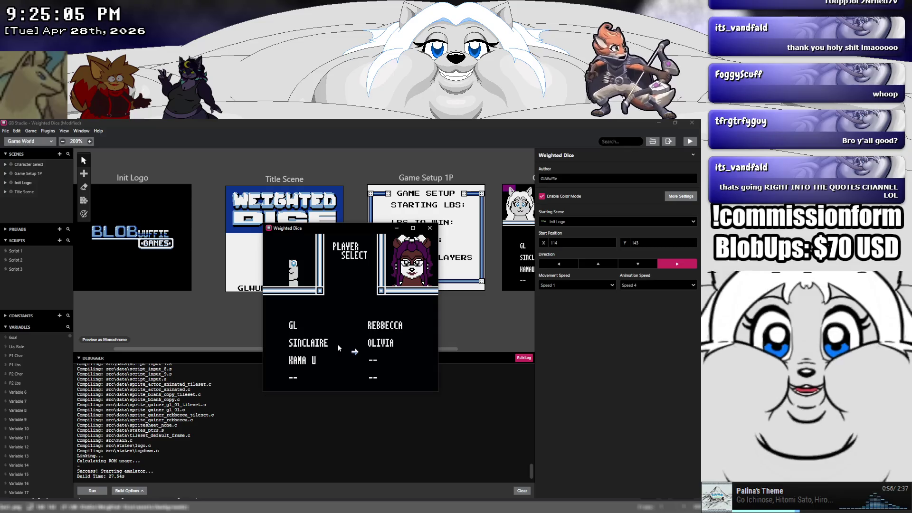
key("Down")
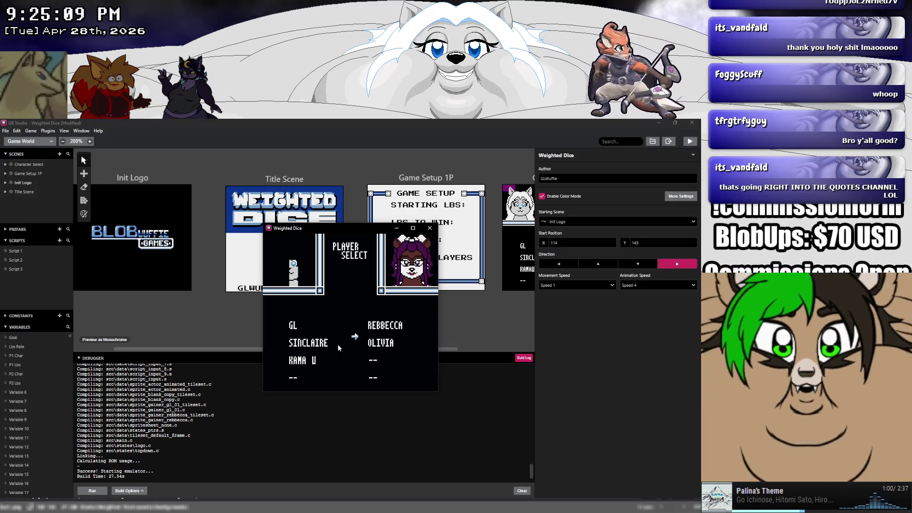
key("Left")
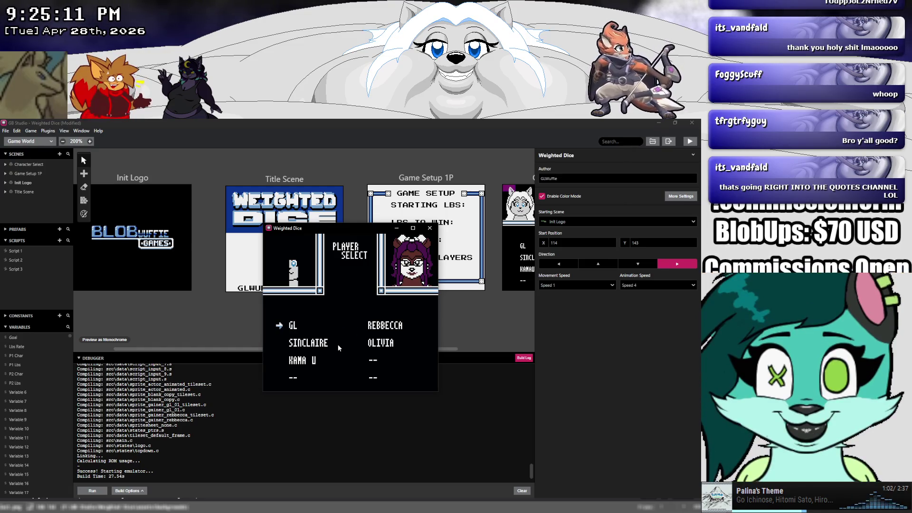
key("Down")
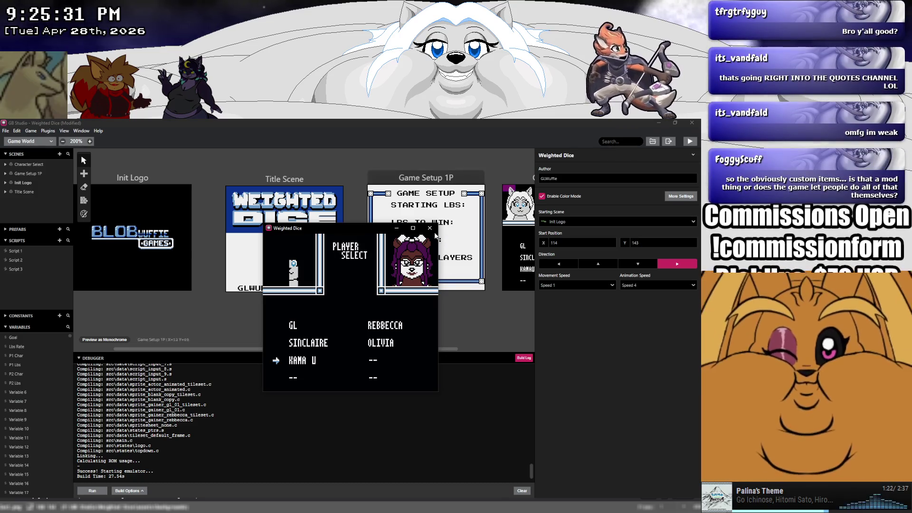
left_click(429, 228)
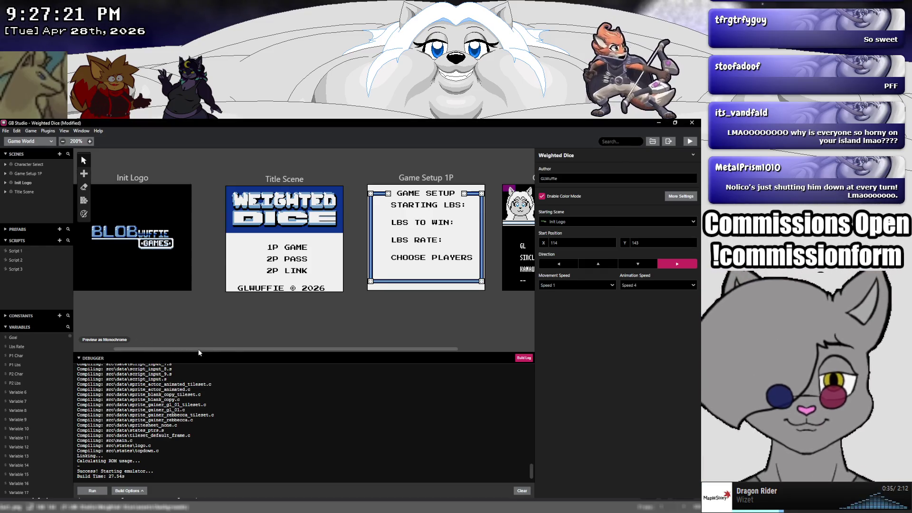
Collapse the build log and bring Aseprite's charselect.png window to the front.
left_click_drag(198, 349, 280, 353)
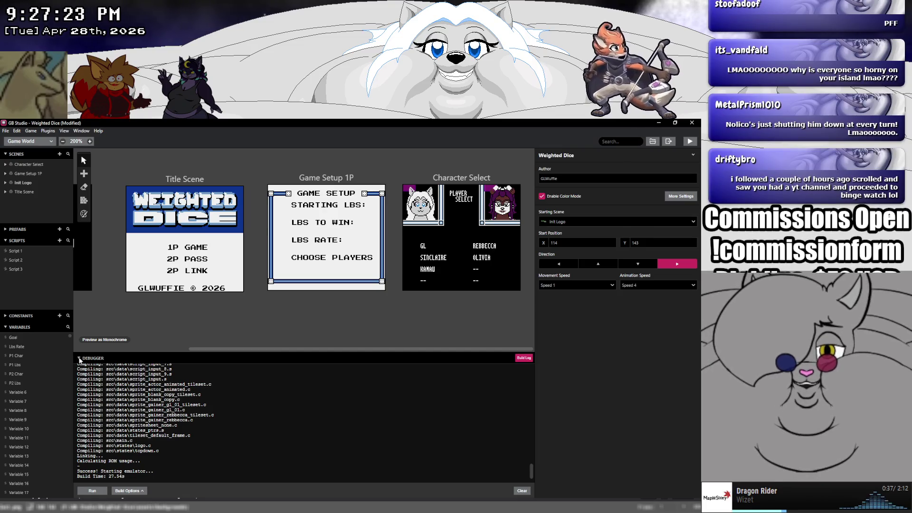
left_click(79, 359)
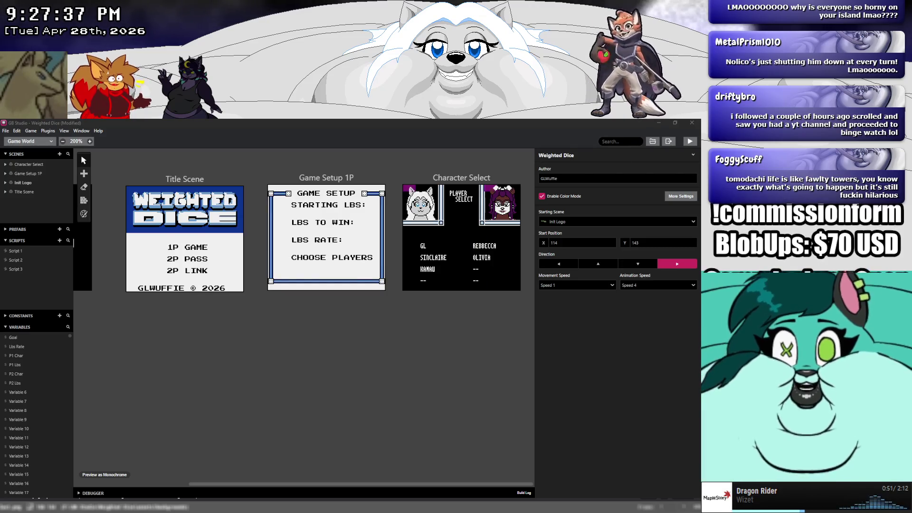
mouse_move(135, 506)
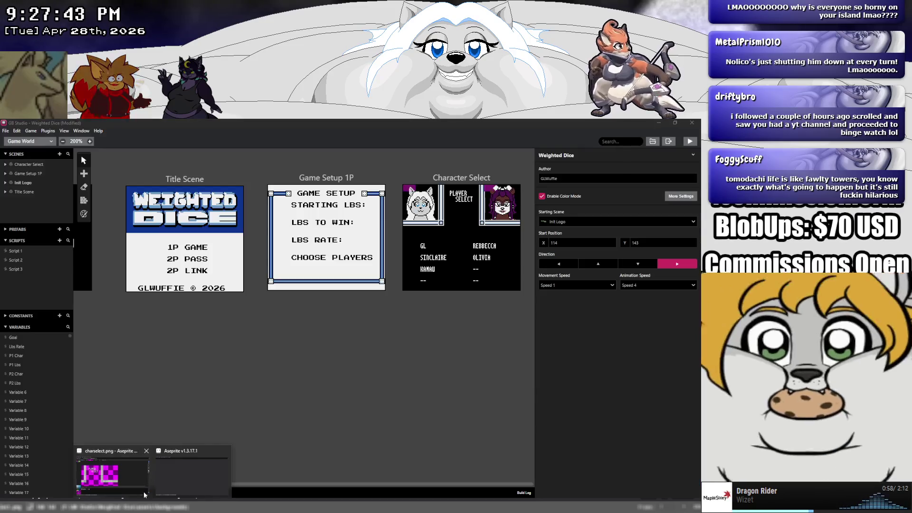
left_click(162, 496)
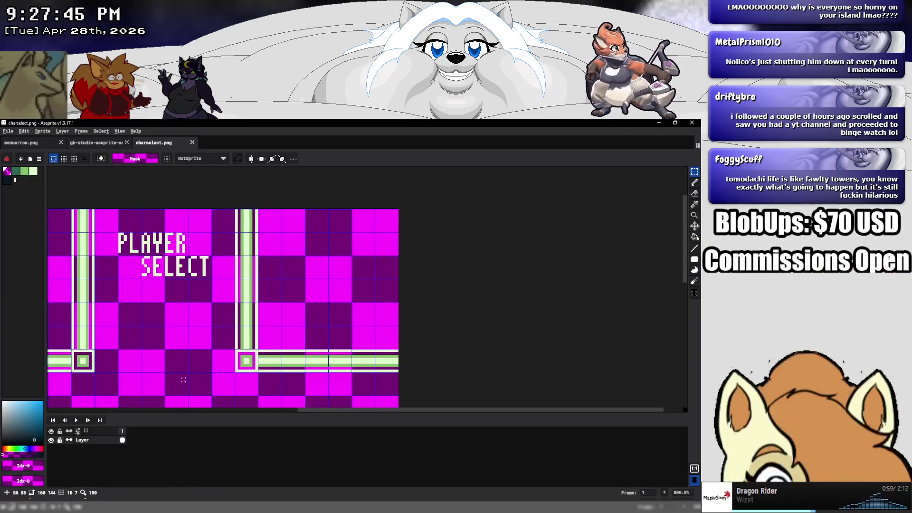
Marquee-select and delete the placeholder dashes on the bottom row and below OLIVIA.
scroll(205, 350, "down", 6)
scroll(205, 350, "up", 2)
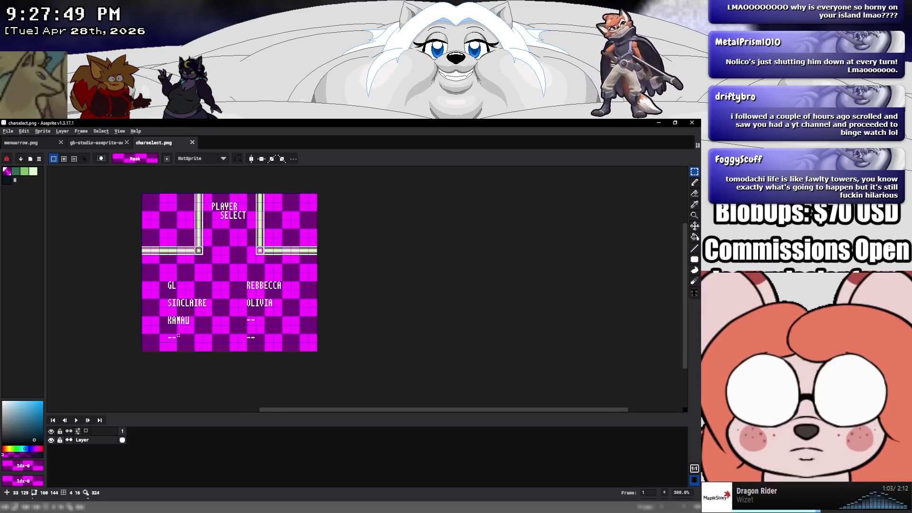
scroll(178, 335, "up", 1)
scroll(179, 335, "up", 1)
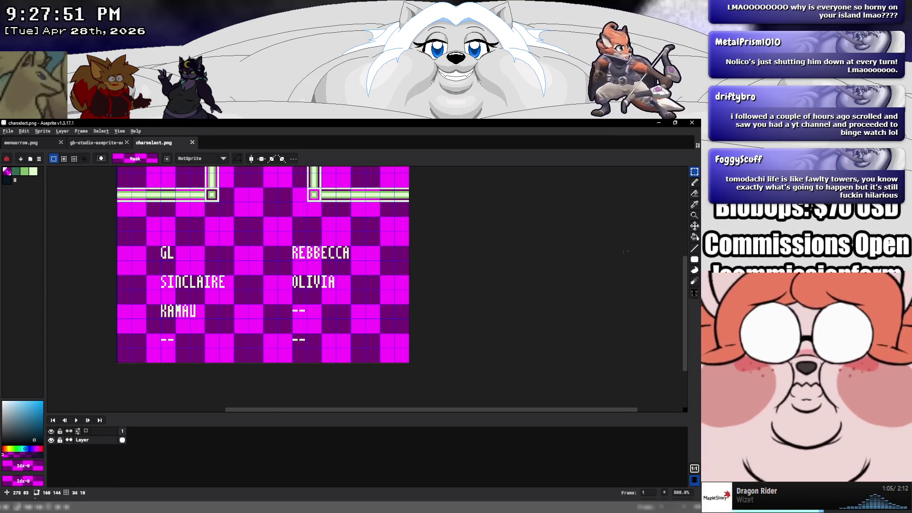
key("b")
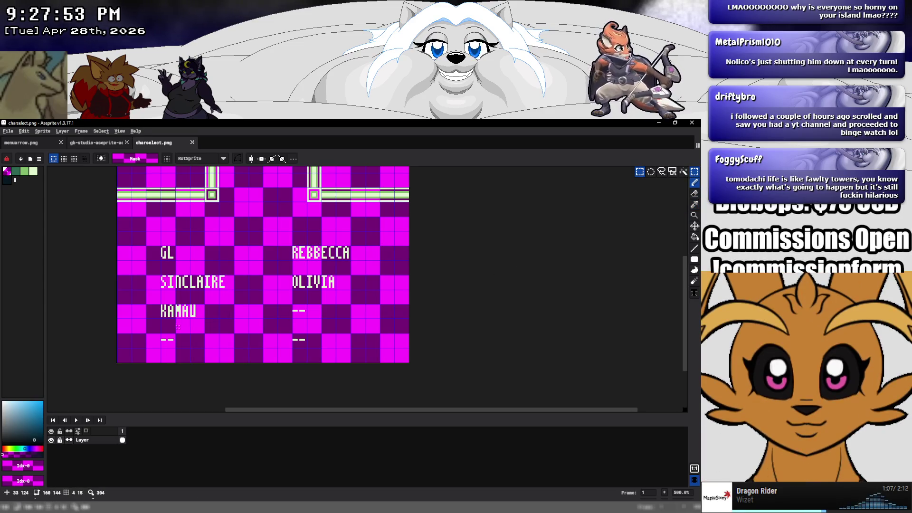
left_click_drag(158, 334, 397, 361)
key("Delete")
left_click_drag(292, 306, 352, 328)
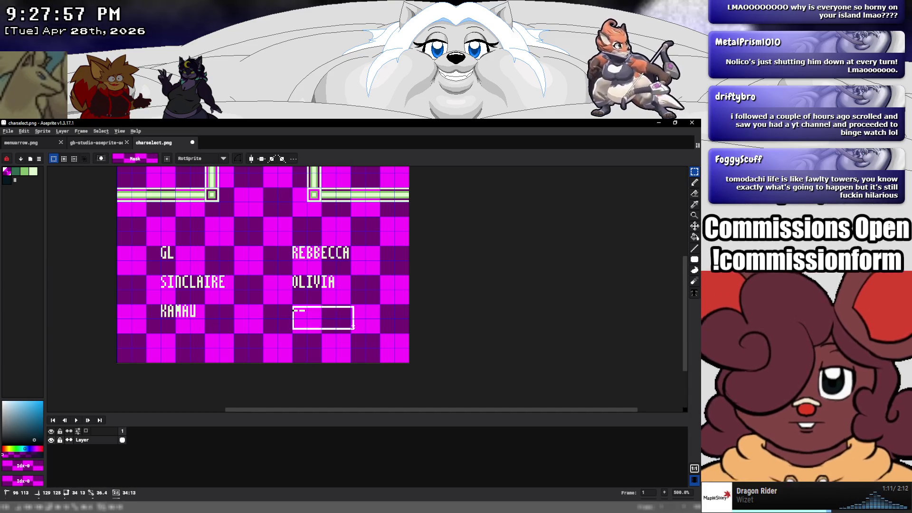
key("Delete")
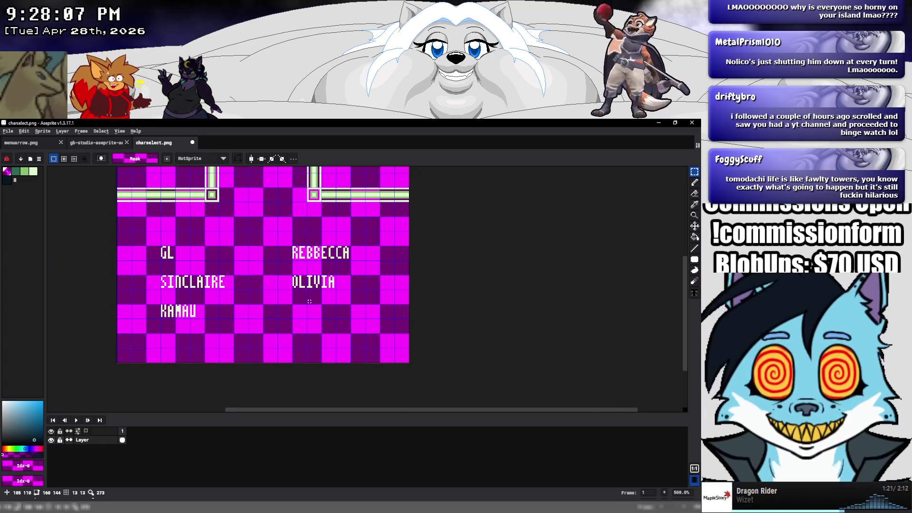
scroll(309, 301, "down", 3)
left_click_drag(307, 300, 302, 306)
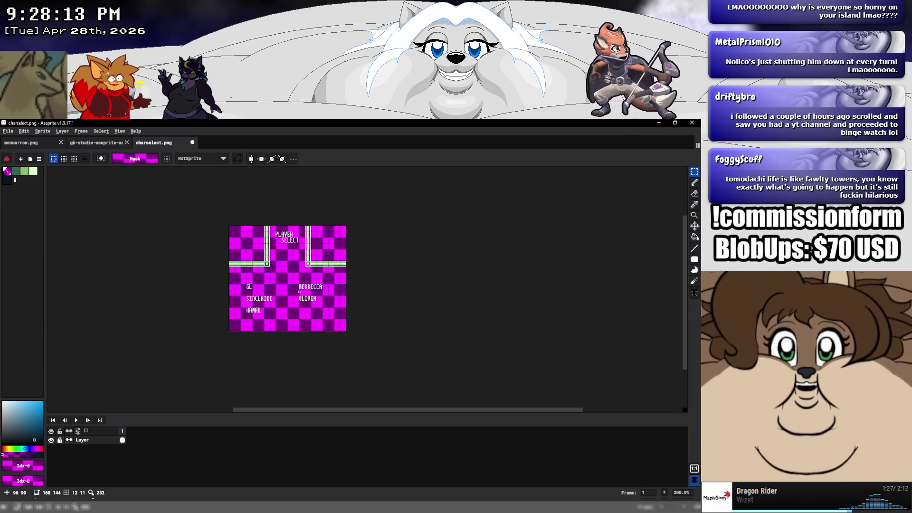
scroll(293, 286, "up", 2)
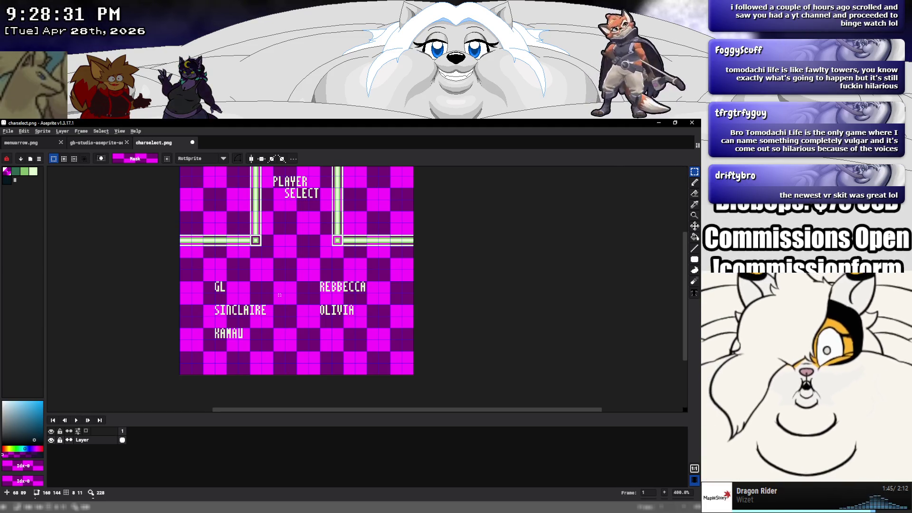
Save charselect.png, close it, the palette and menuarrow.png, and quit Aseprite.
left_click(8, 132)
left_click(194, 142)
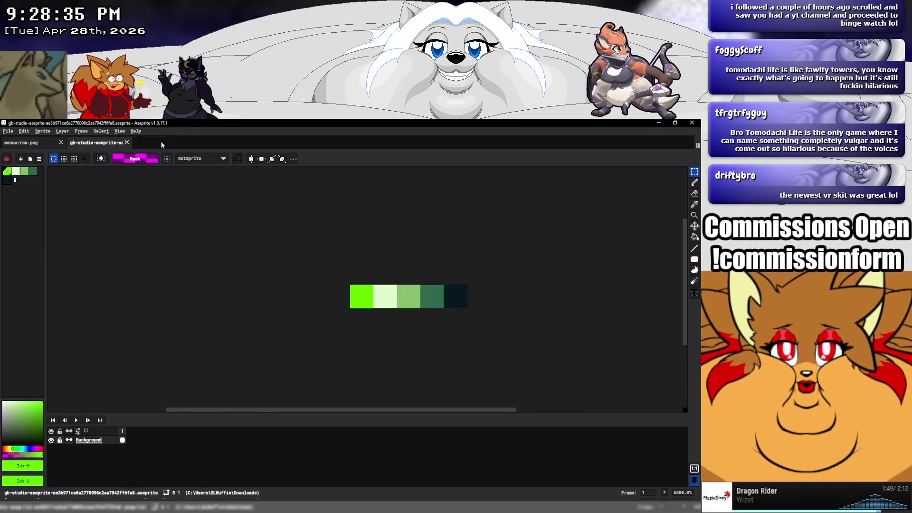
left_click(127, 142)
left_click(61, 142)
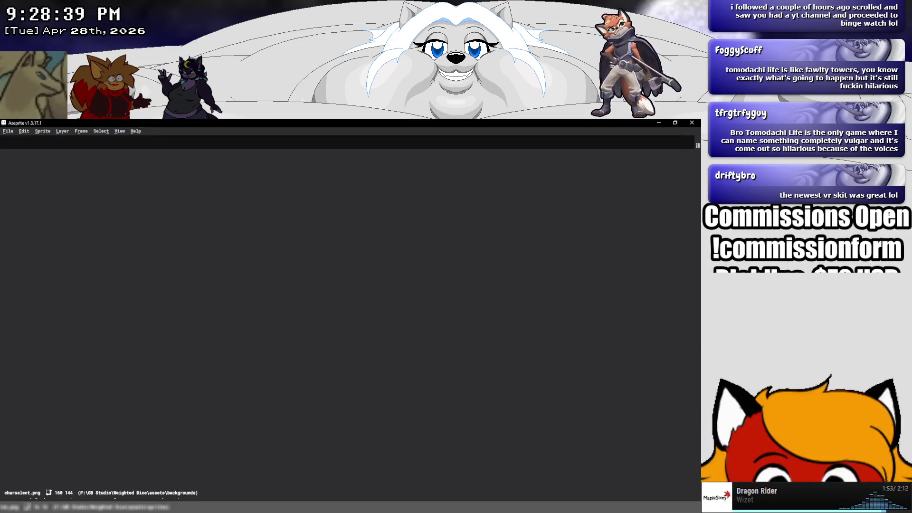
key("alt+F4")
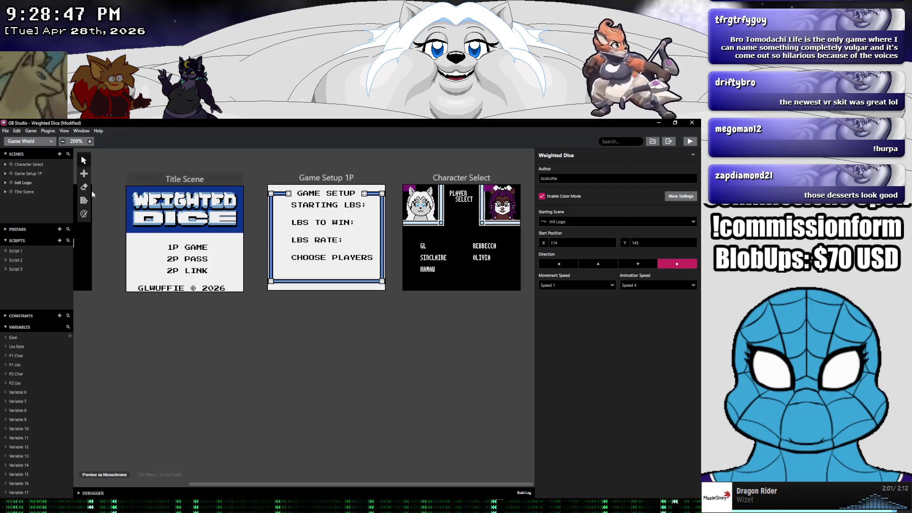
left_click(24, 141)
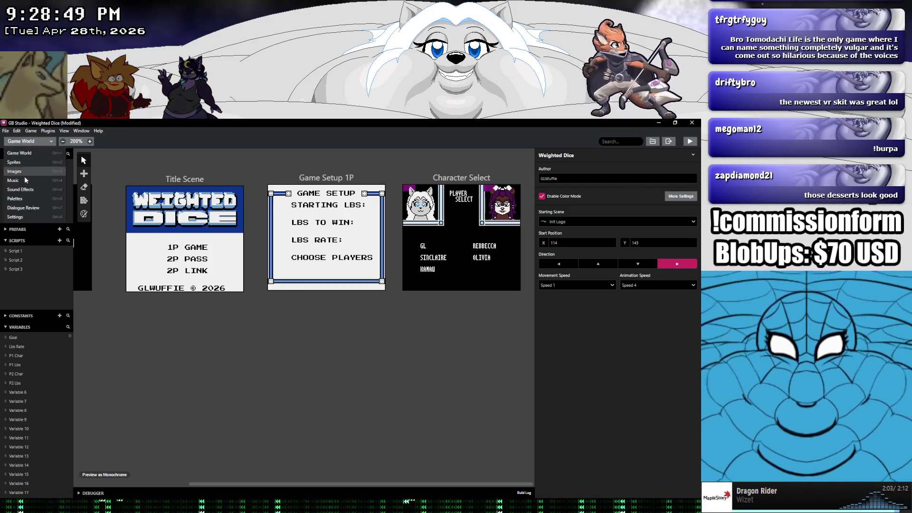
In the Images view, review the charselect, gameplay, gamesetup, logo and title backgrounds.
left_click(25, 172)
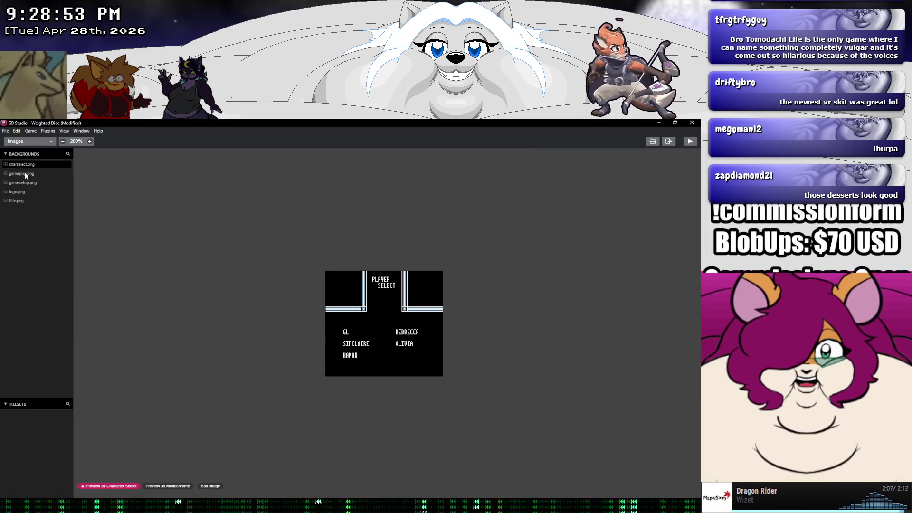
left_click(25, 165)
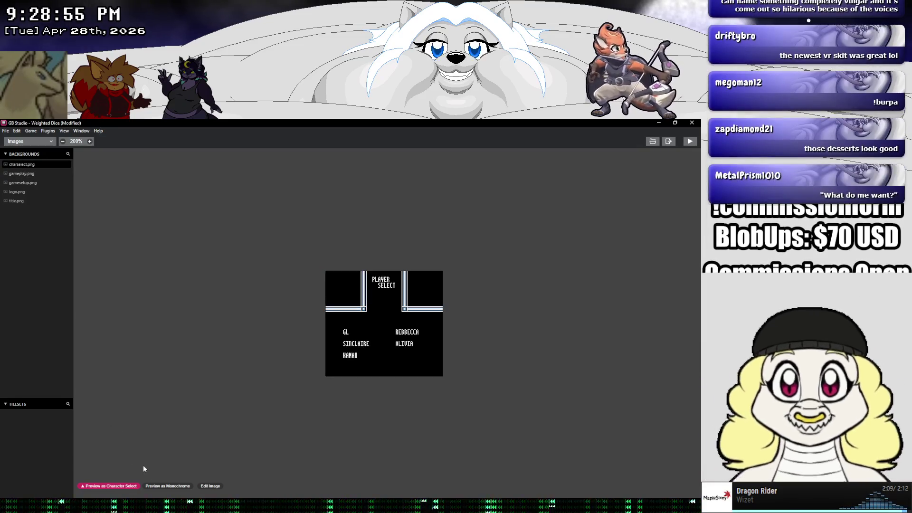
left_click(167, 485)
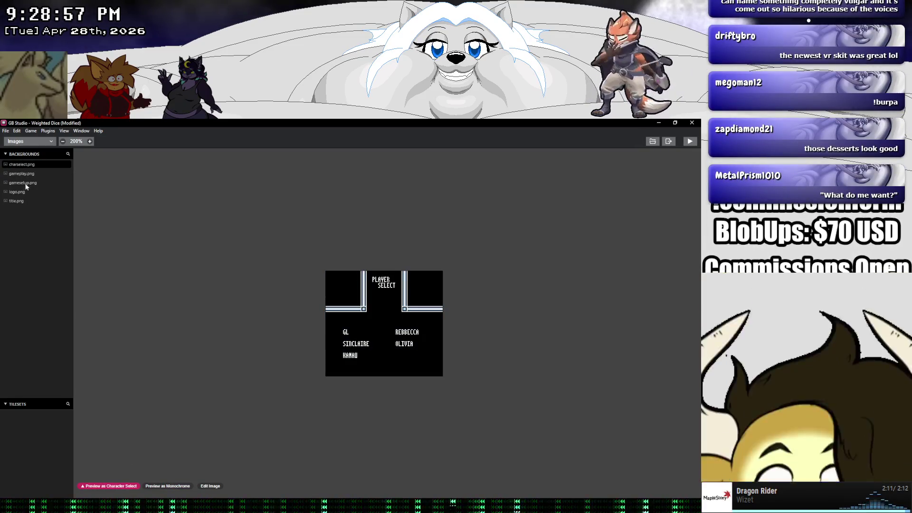
left_click(21, 174)
left_click(21, 182)
left_click(20, 191)
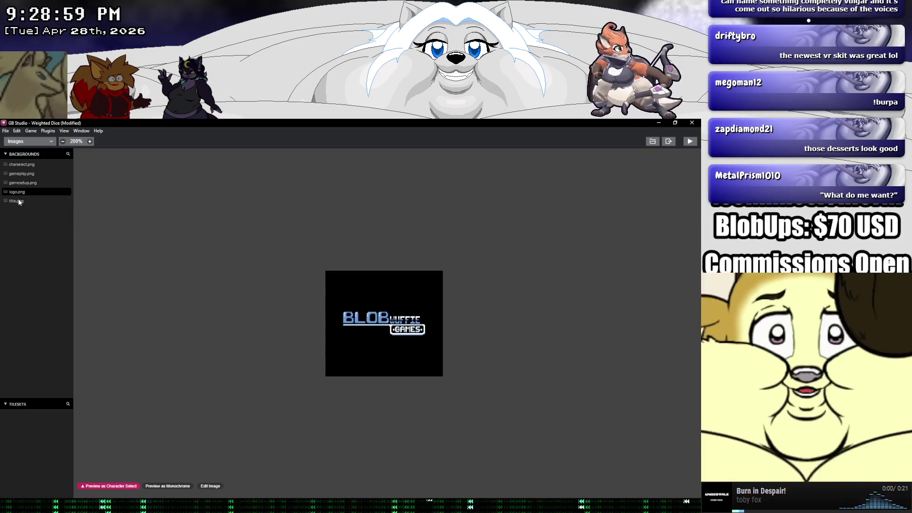
left_click(18, 201)
left_click(21, 165)
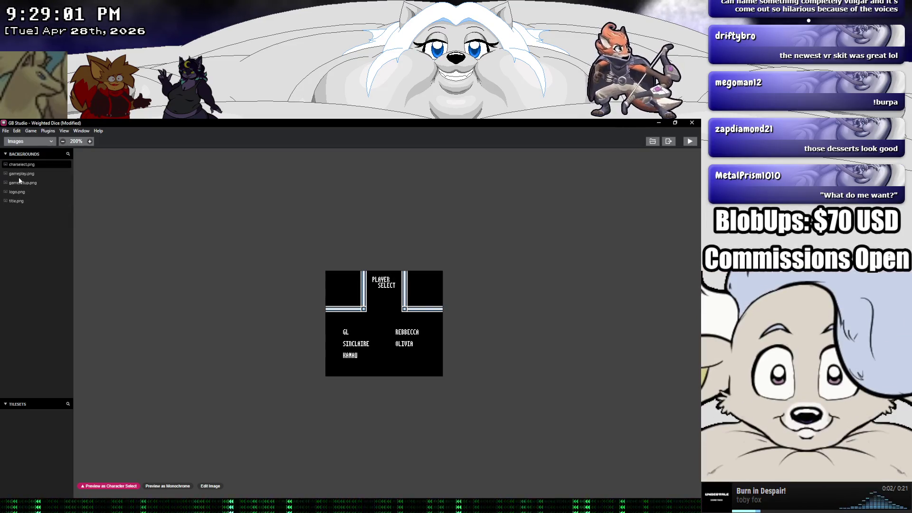
left_click(19, 192)
left_click(22, 182)
left_click(20, 173)
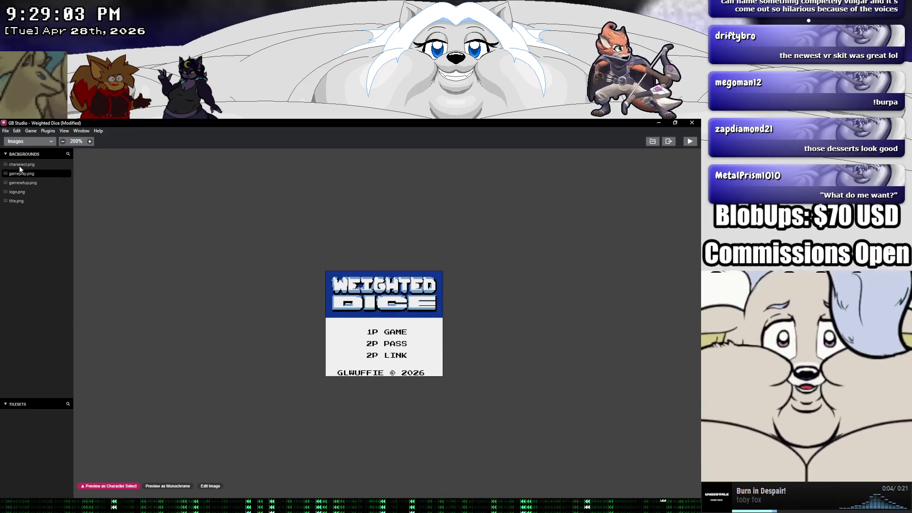
left_click(18, 164)
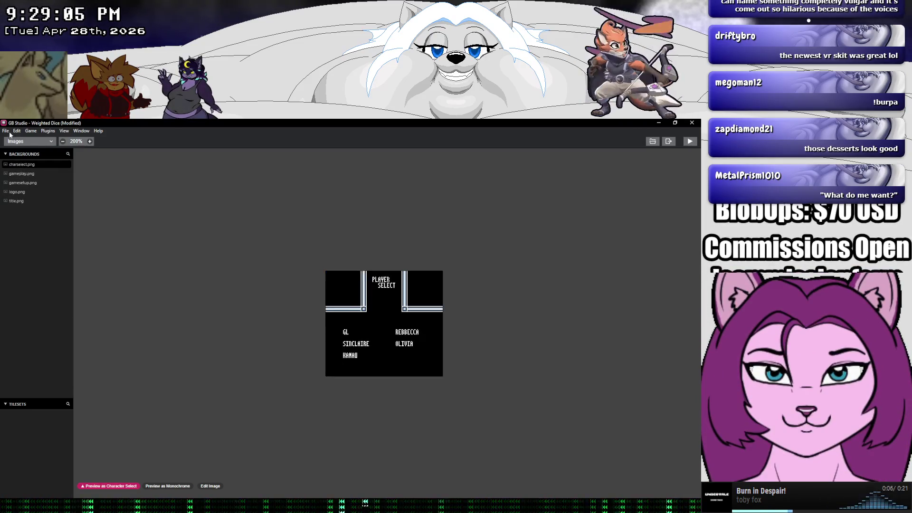
Save the project, reload its assets from disk, and return to the Game World view.
left_click(6, 132)
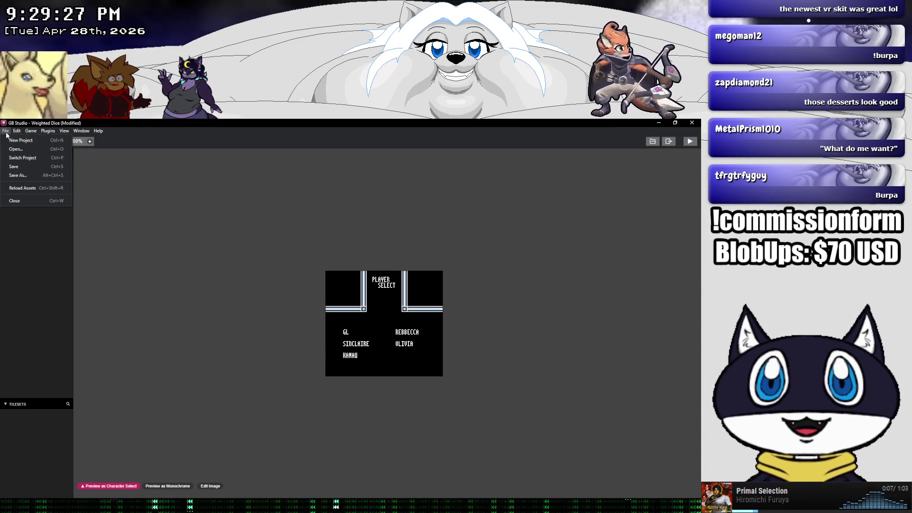
left_click(13, 167)
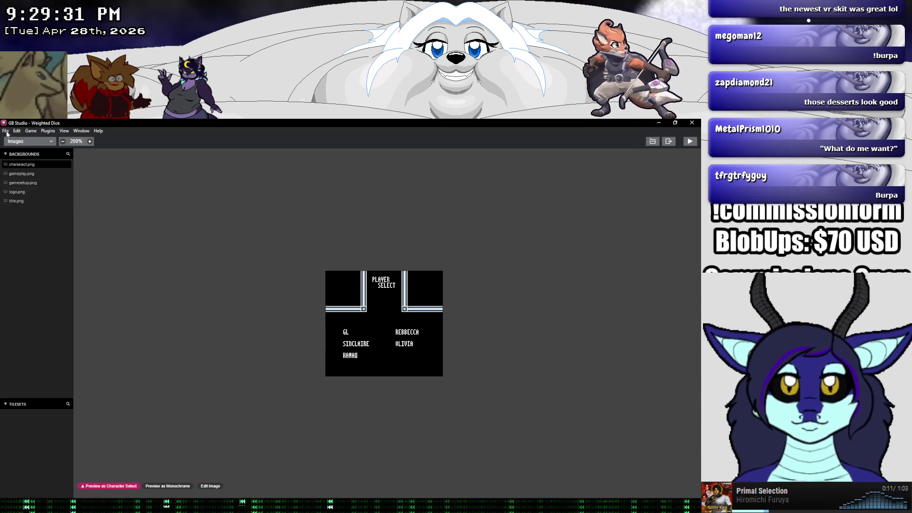
left_click(6, 133)
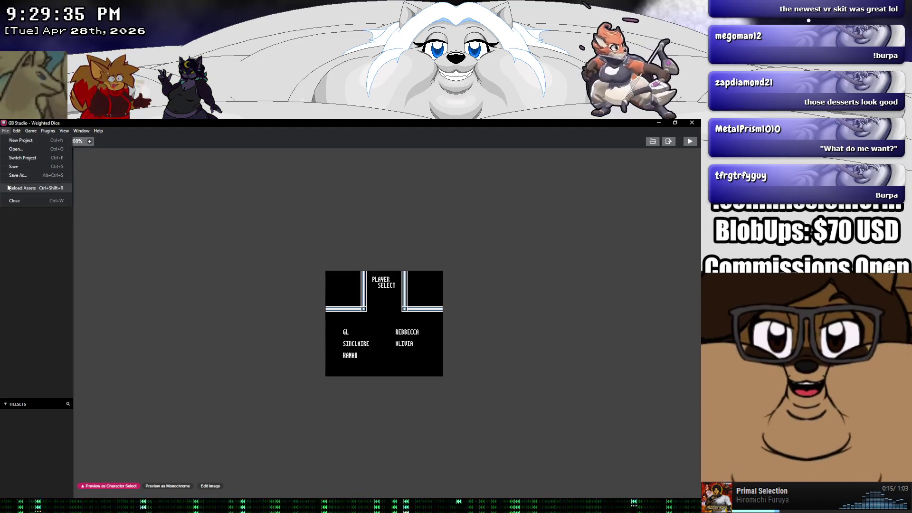
left_click(7, 187)
left_click(21, 143)
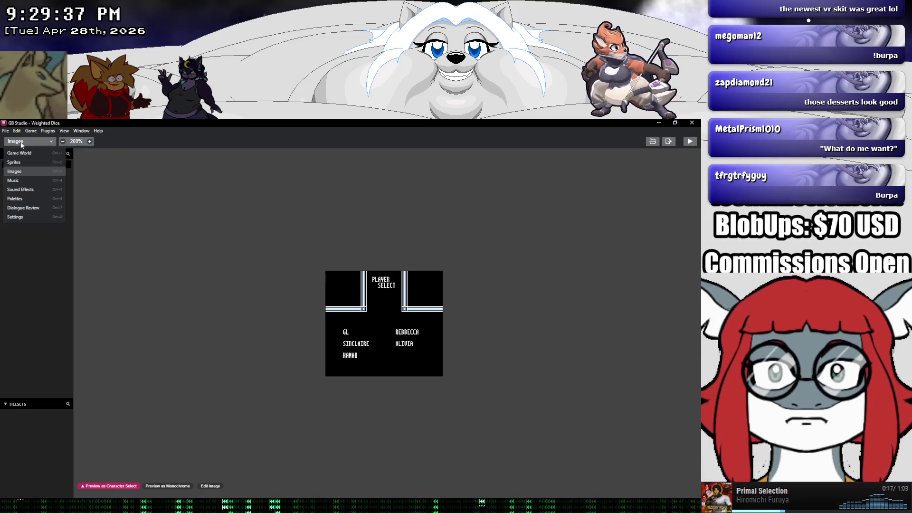
left_click(21, 154)
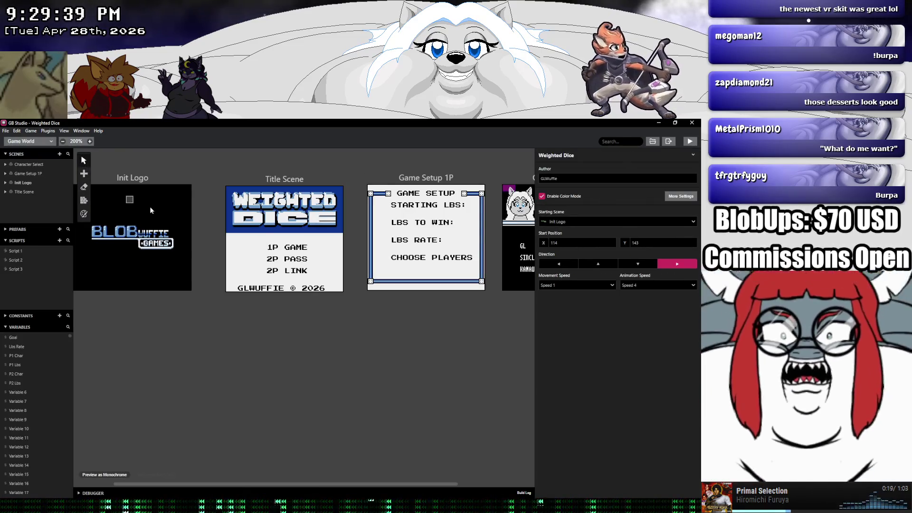
Select the Rebbecca actor in Character Select and show its On Init events.
left_click_drag(442, 319, 335, 325)
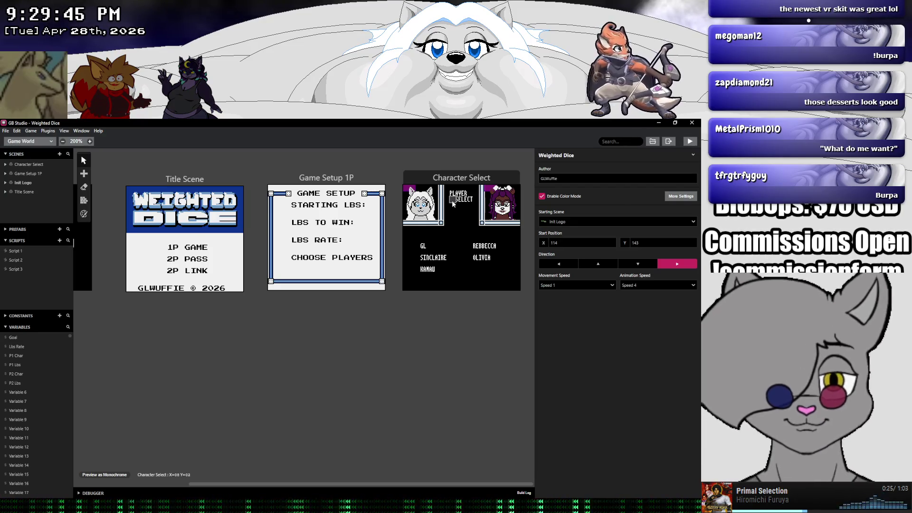
left_click(407, 189)
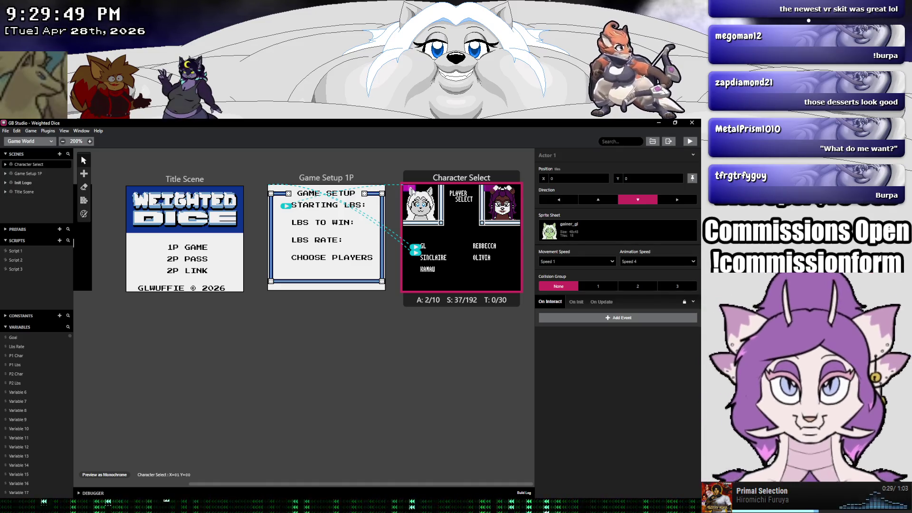
left_click(488, 191)
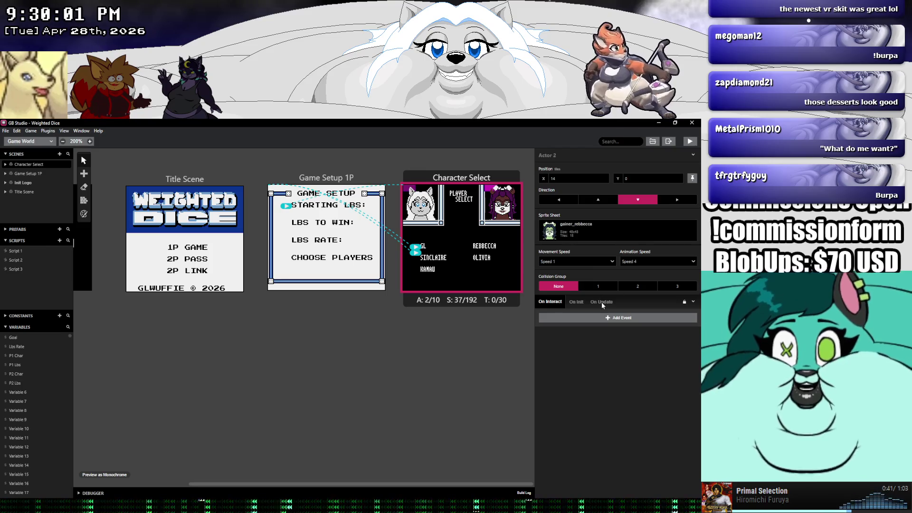
left_click(576, 302)
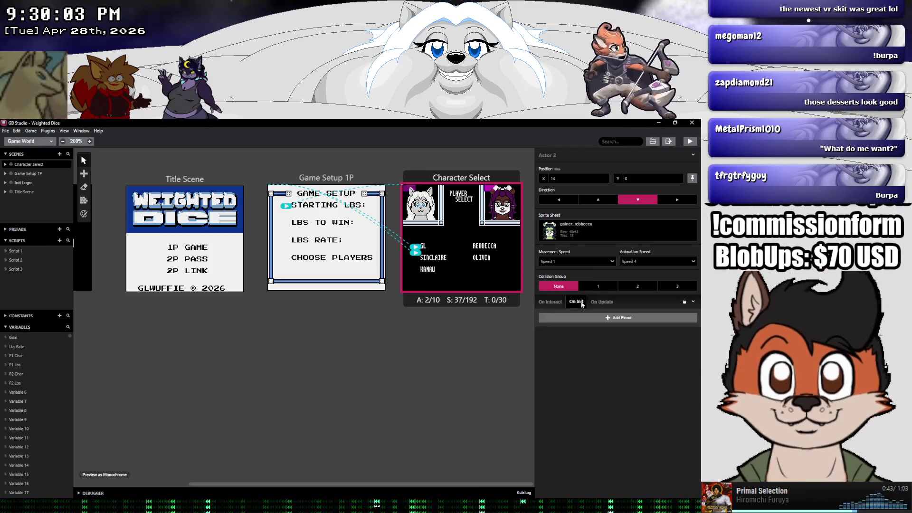
left_click(549, 303)
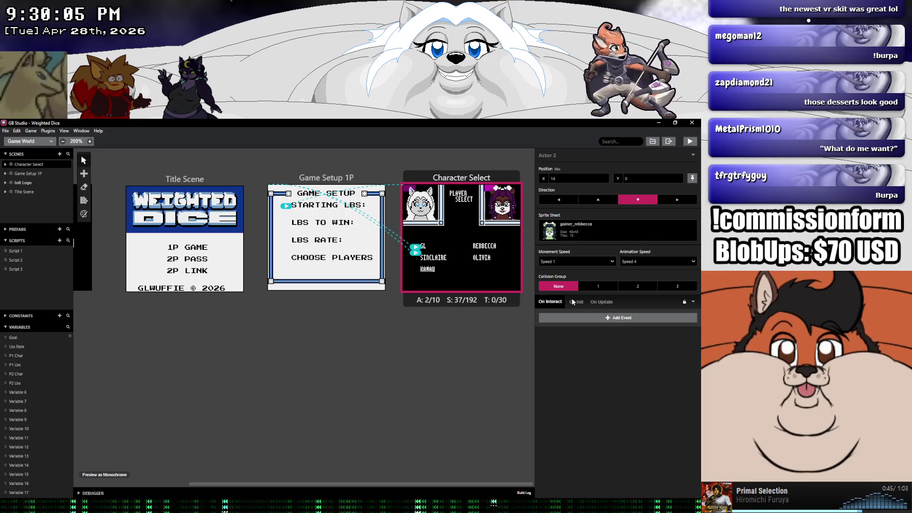
left_click(573, 302)
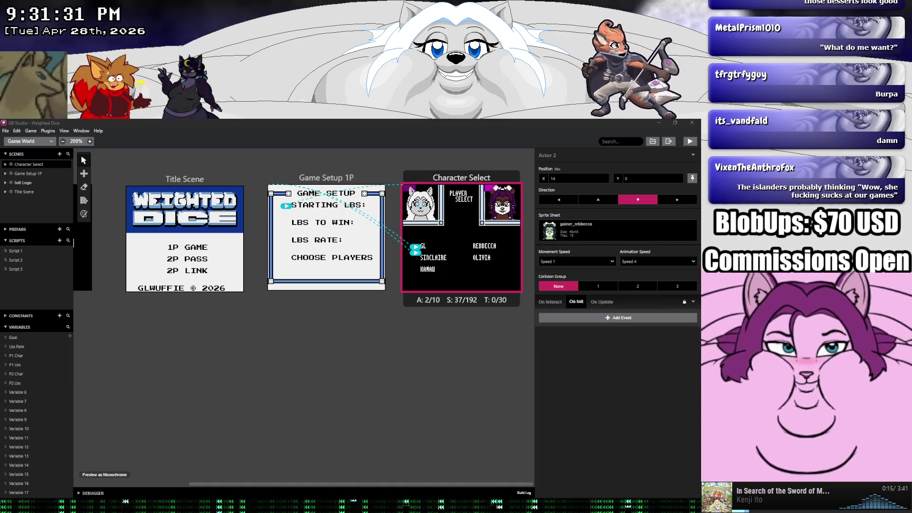
Dismiss the Steam chat popup and bring Clip Studio Paint to the front.
key("alt+Tab")
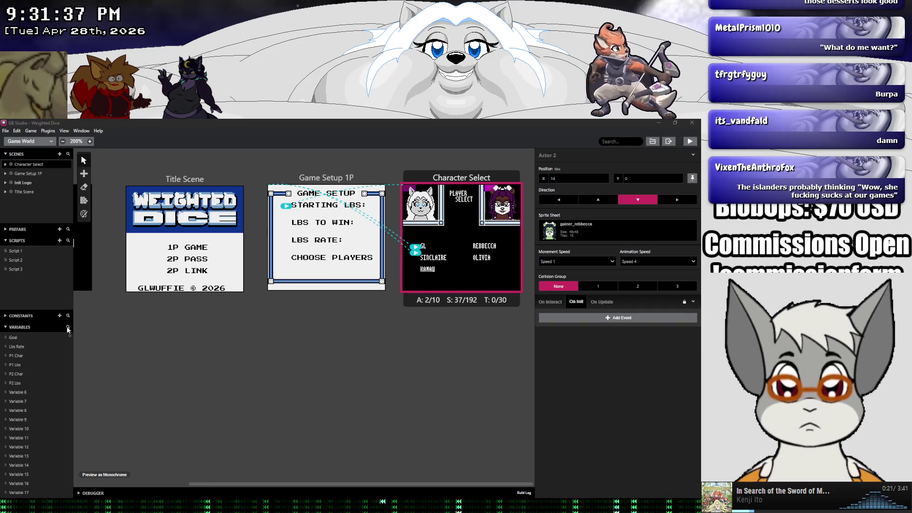
key("alt+Tab")
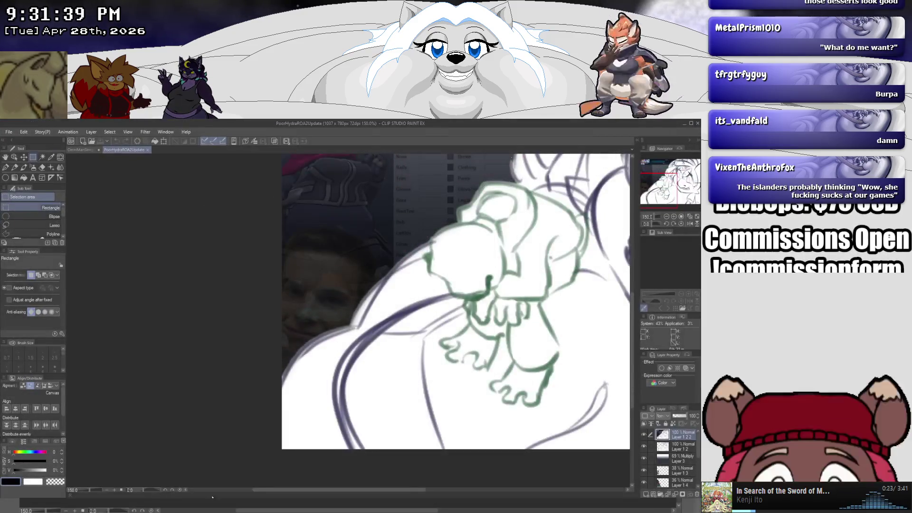
Create a new blank 1920x1080 Illustration canvas.
left_click(10, 132)
left_click(21, 141)
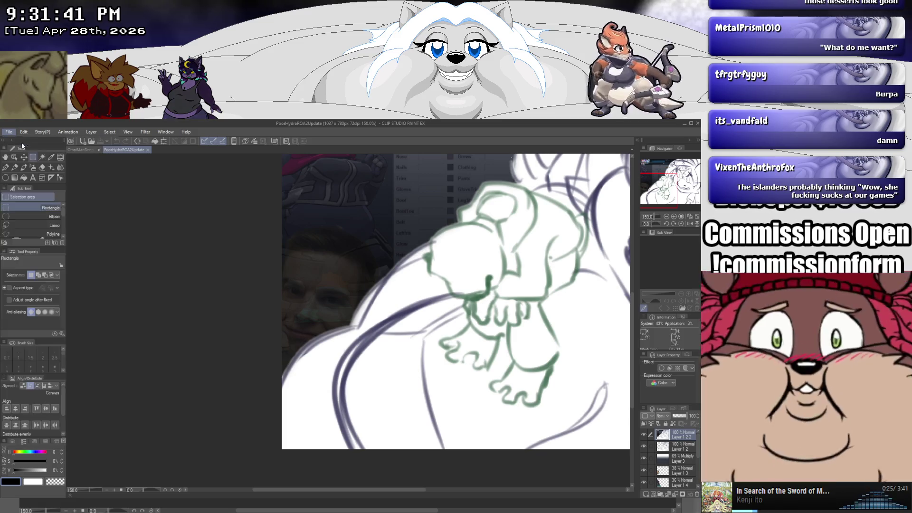
left_click(380, 194)
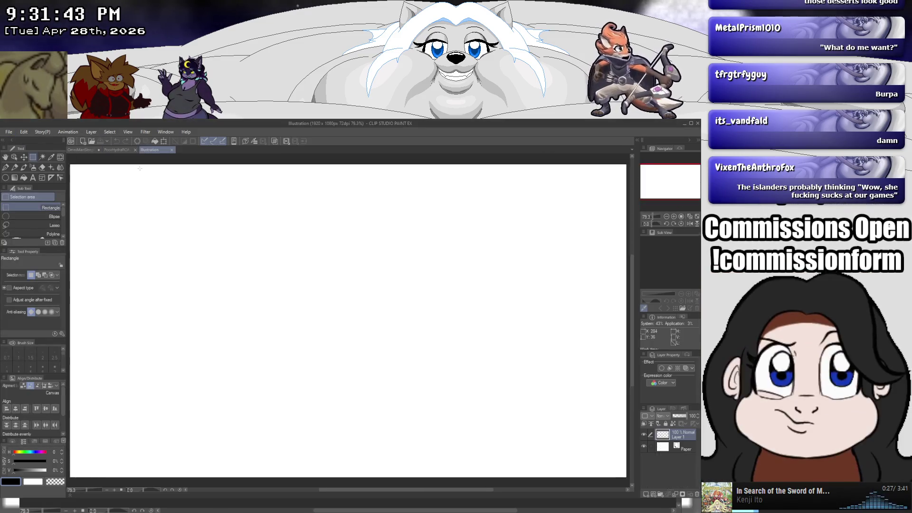
Close OmniManSleepMeme without saving, then close the PoorHydraROA2Update drawing.
left_click(98, 150)
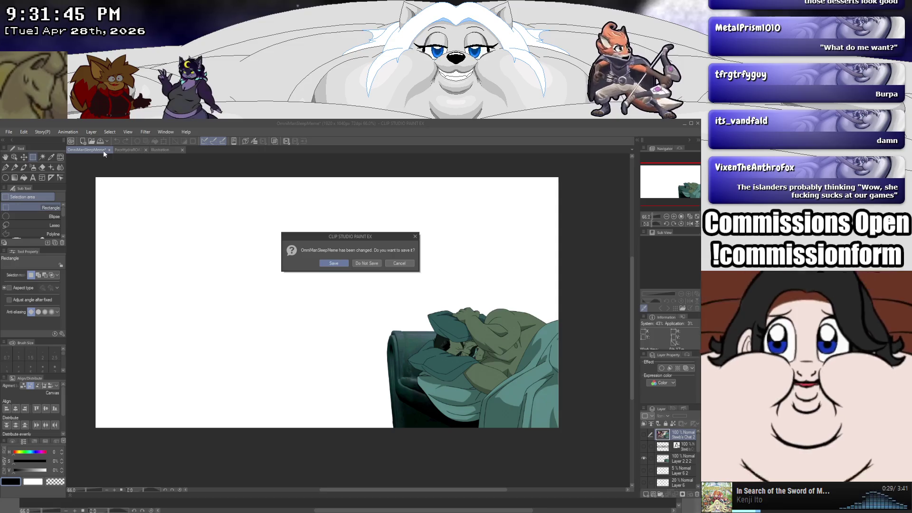
left_click(364, 262)
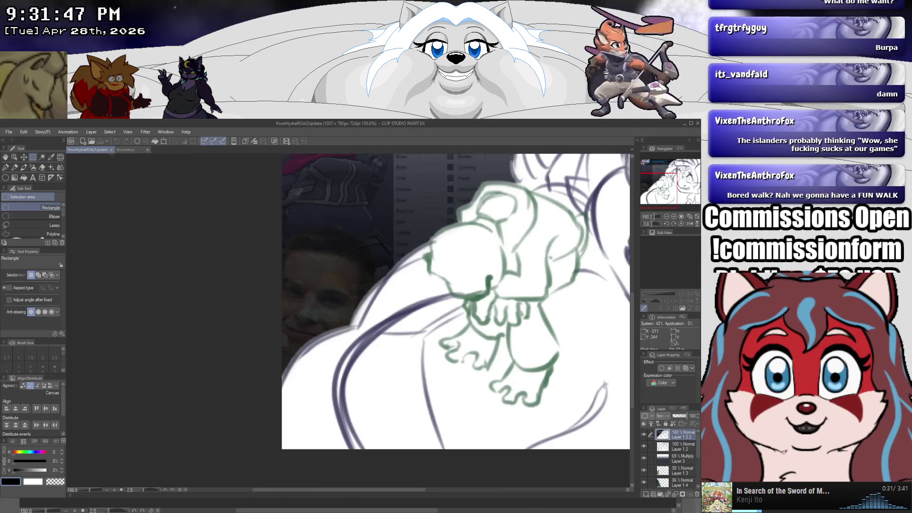
left_click(111, 150)
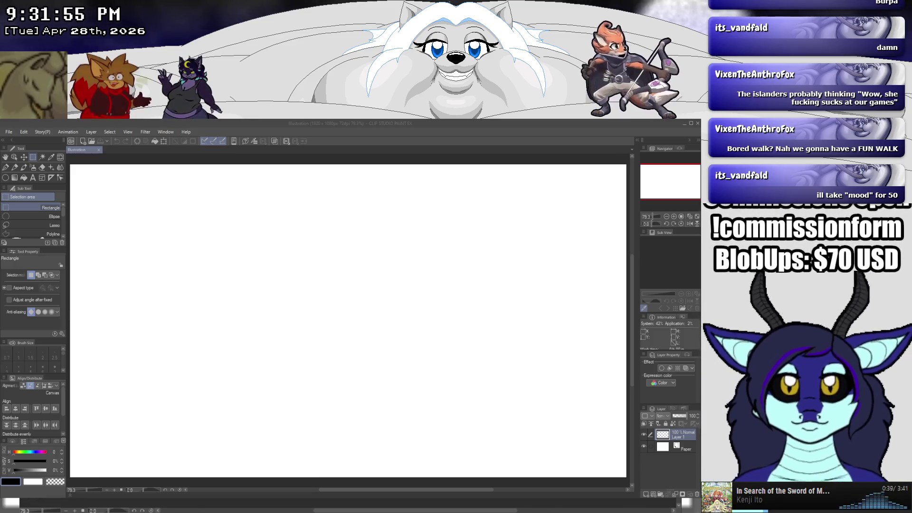
key("super+d")
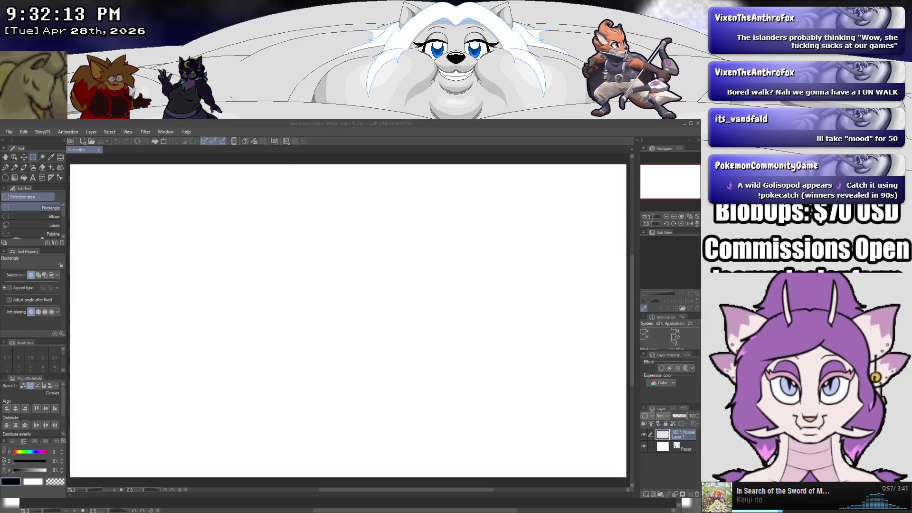
Hide all palettes and zoom the blank canvas to 100%.
key("Tab")
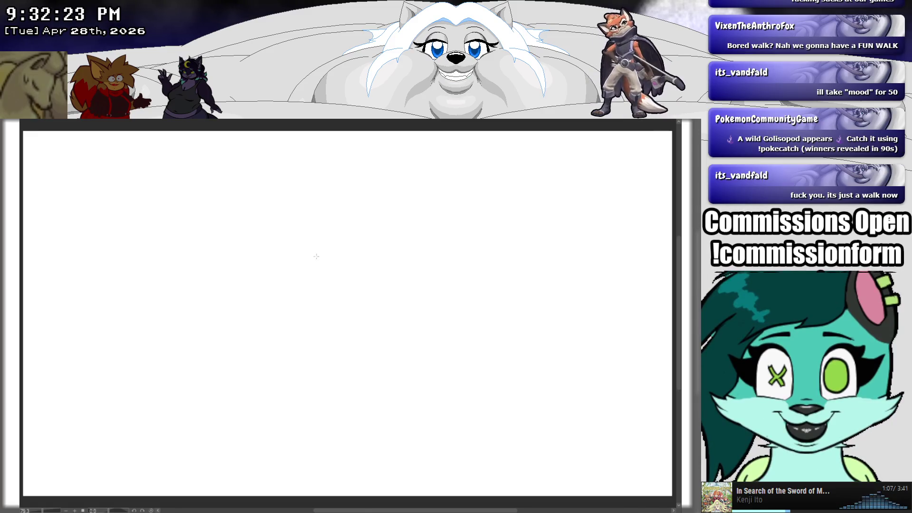
scroll(316, 267, "up", 1)
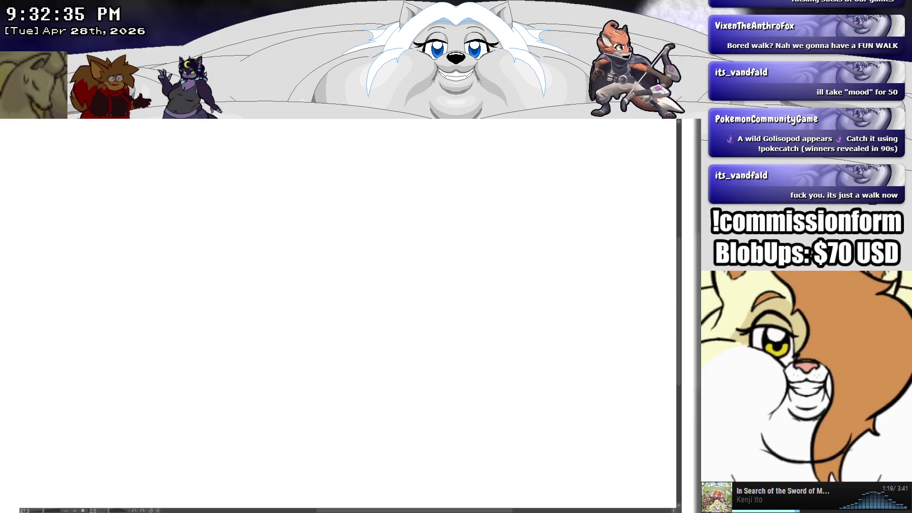
scroll(323, 242, "up", 1)
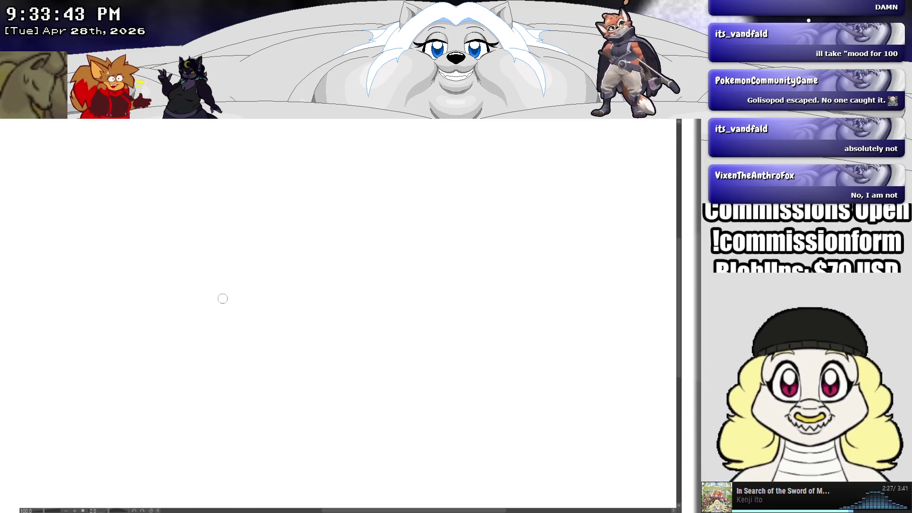
Try several brown curves in the upper-left of the canvas, undoing each attempt.
mouse_move(225, 243)
left_mouse_down()
mouse_move(207, 295)
mouse_move(204, 351)
left_mouse_up()
left_click_drag(213, 284, 212, 363)
key("ctrl+z")
key("ctrl+z")
key("ctrl+z")
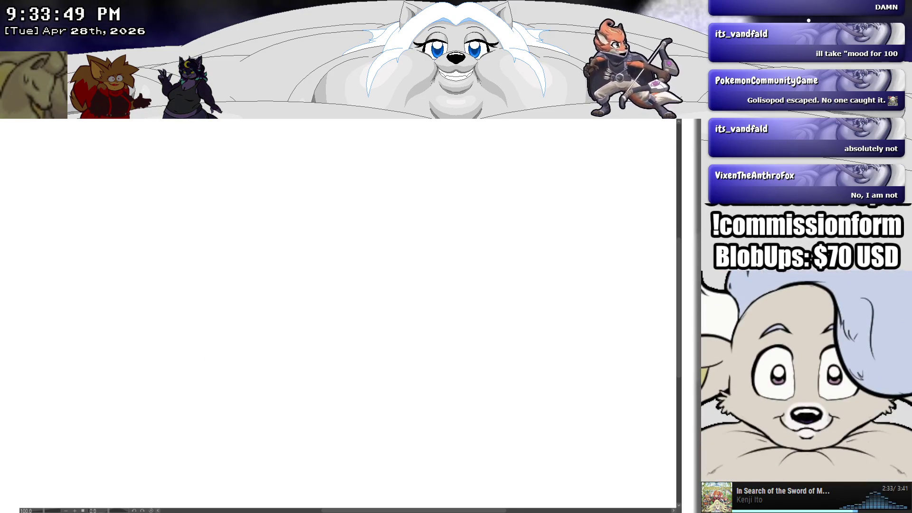
mouse_move(233, 246)
left_mouse_down()
mouse_move(213, 297)
mouse_move(187, 321)
left_mouse_up()
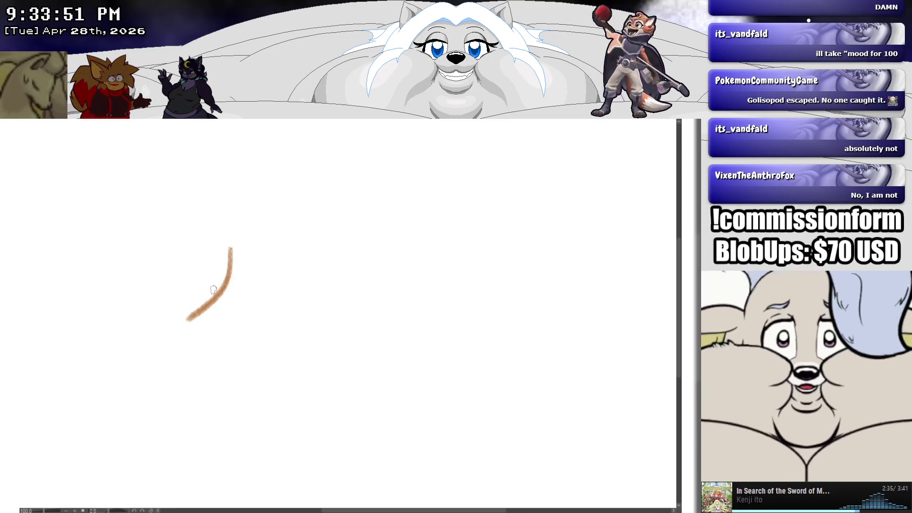
key("ctrl+z")
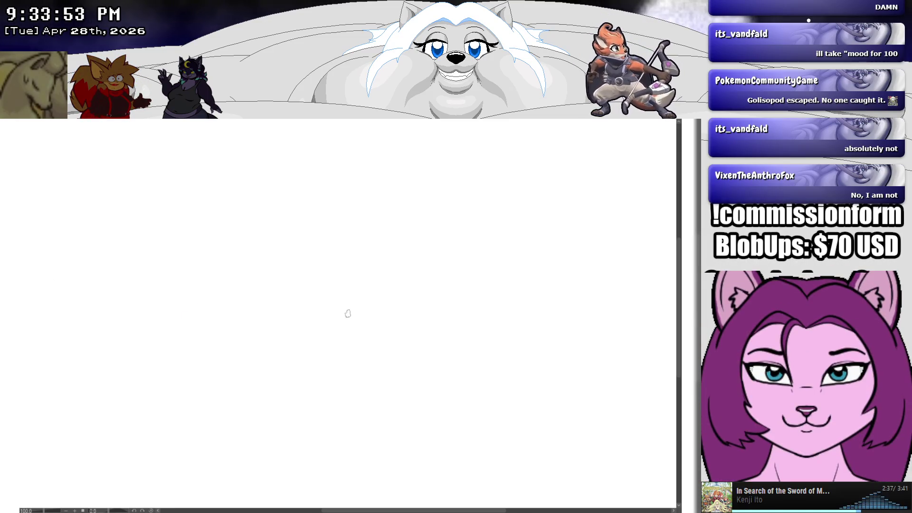
mouse_move(260, 252)
left_mouse_down()
mouse_move(228, 307)
mouse_move(230, 339)
mouse_move(252, 373)
left_mouse_up()
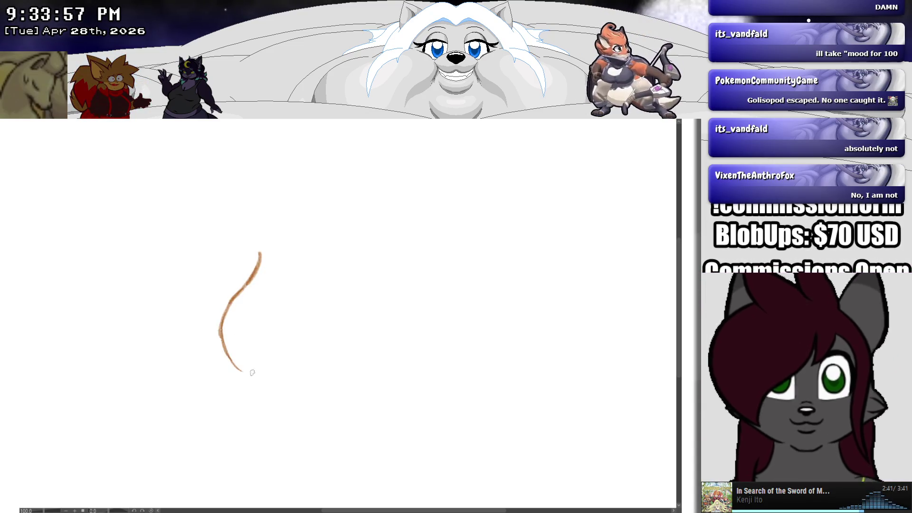
key("ctrl+z")
key("ctrl+z")
key("ctrl+z")
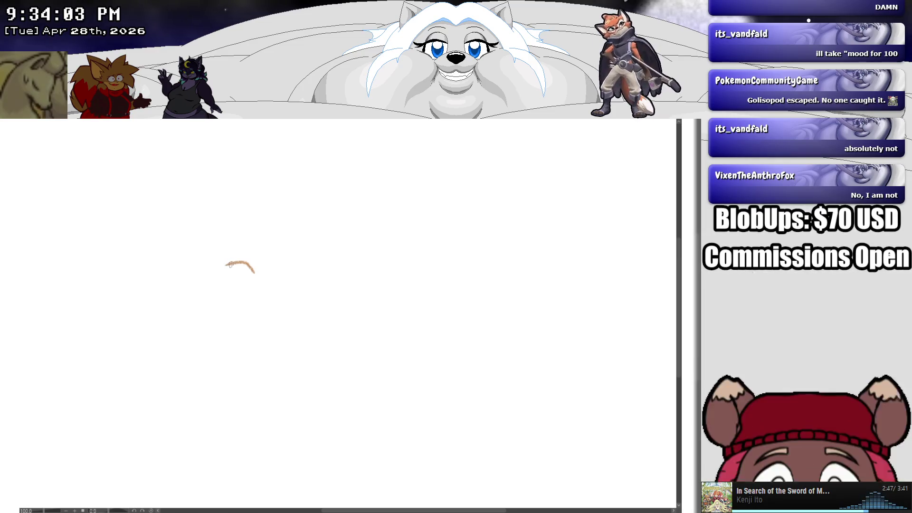
key("ctrl+z")
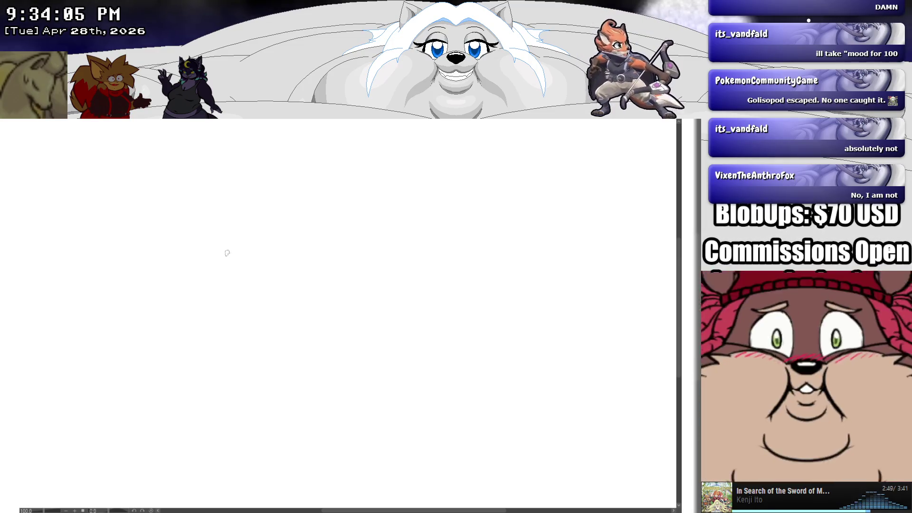
Sketch the first eye's arcs and inner strokes in brown, restarting it once.
mouse_move(222, 254)
left_mouse_down()
mouse_move(255, 244)
mouse_move(232, 247)
mouse_move(240, 267)
left_mouse_up()
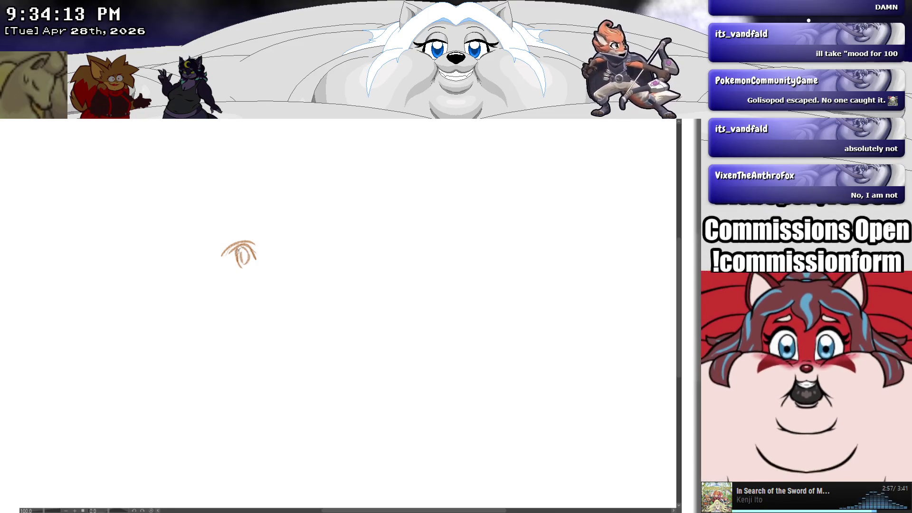
left_click_drag(248, 246, 250, 264)
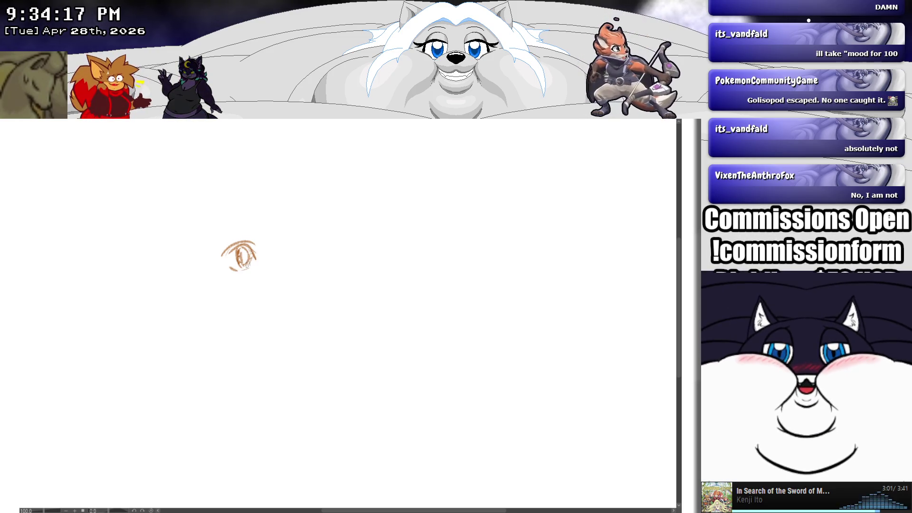
mouse_move(231, 244)
left_mouse_down()
mouse_move(214, 241)
mouse_move(226, 264)
left_mouse_up()
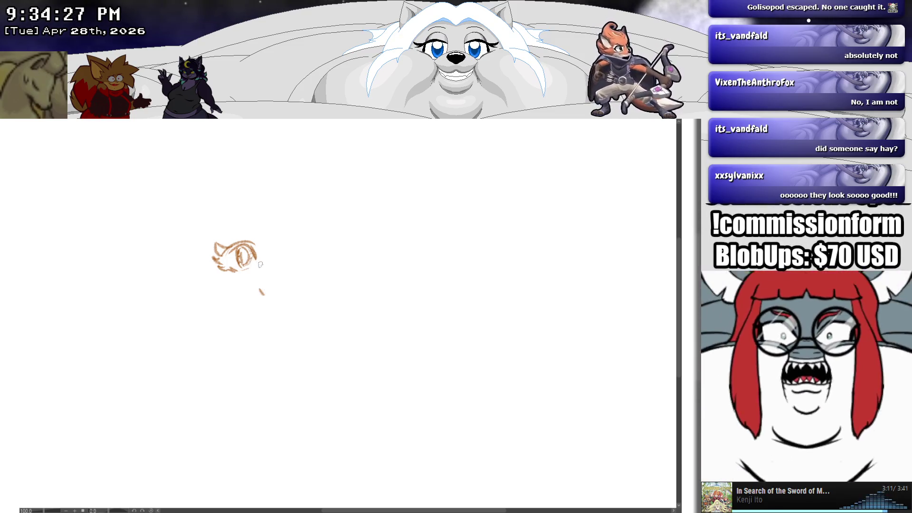
key("Delete")
mouse_move(257, 255)
left_mouse_down()
mouse_move(228, 254)
mouse_move(224, 237)
mouse_move(221, 261)
mouse_move(248, 261)
left_mouse_up()
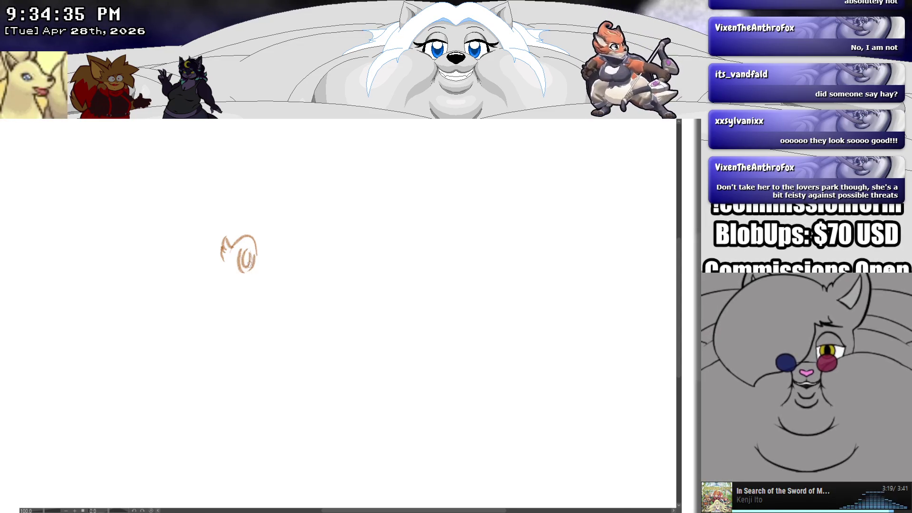
left_click_drag(242, 248, 232, 245)
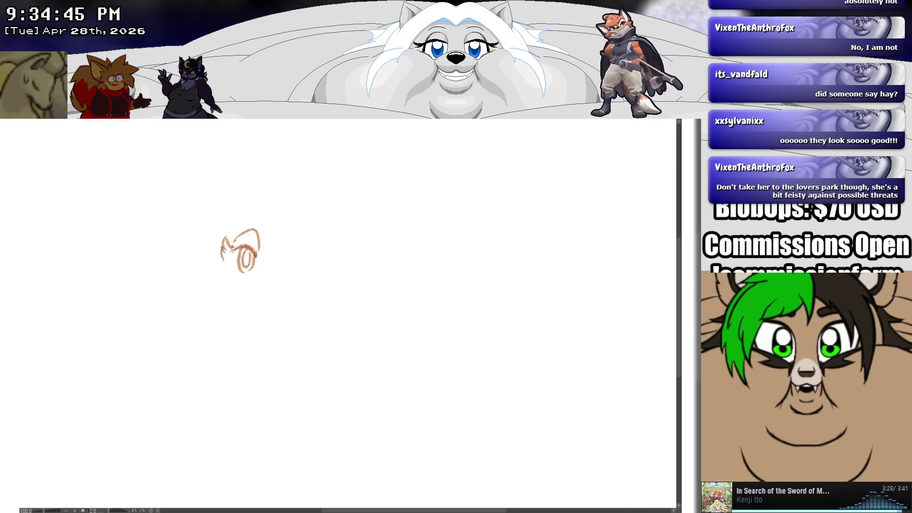
left_click_drag(255, 254, 255, 244)
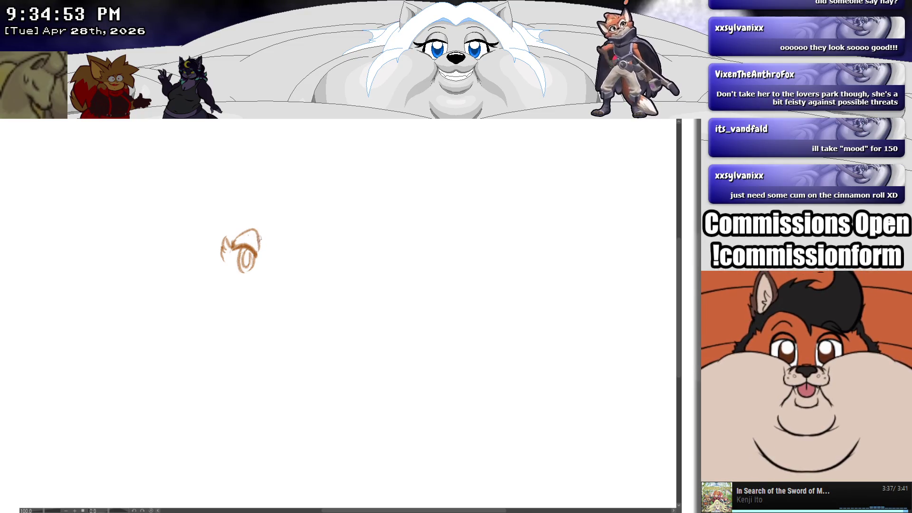
left_click_drag(242, 236, 257, 239)
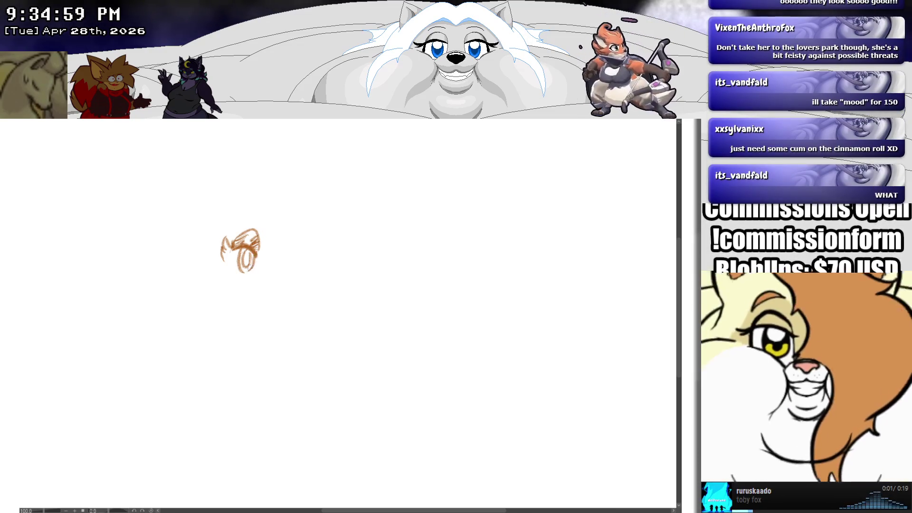
mouse_move(230, 270)
left_mouse_down()
mouse_move(315, 266)
mouse_move(331, 254)
mouse_move(322, 273)
mouse_move(333, 280)
mouse_move(300, 271)
mouse_move(291, 239)
mouse_move(313, 259)
left_mouse_up()
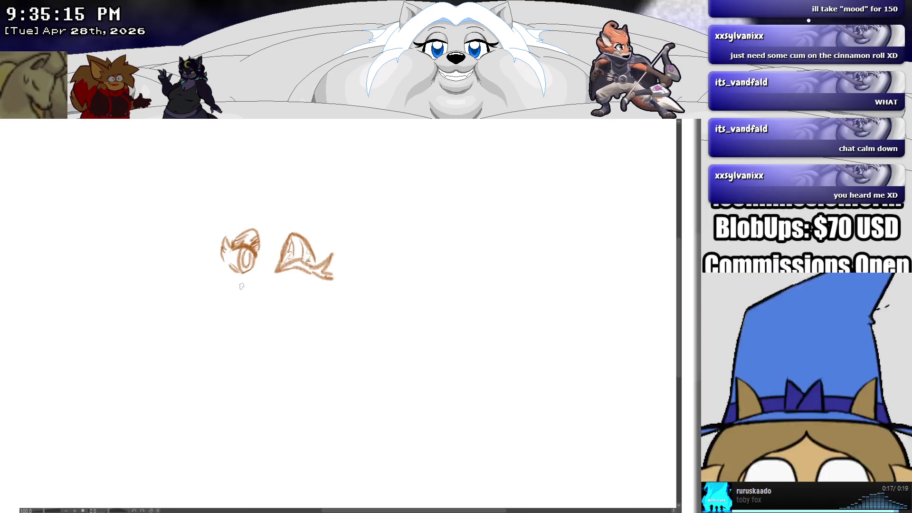
Add small cheek and lower-face details below the eye, undoing stray strokes.
left_click_drag(230, 283, 232, 292)
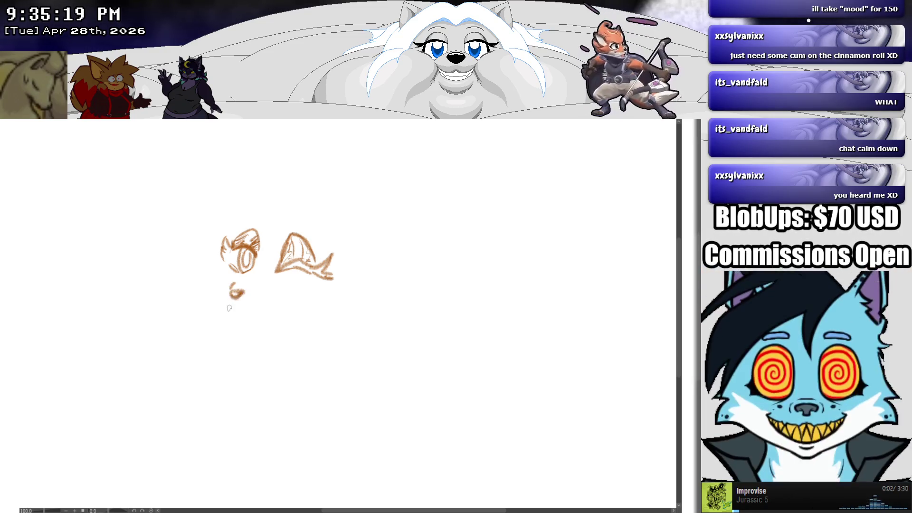
left_click_drag(239, 302, 240, 309)
key("ctrl+z")
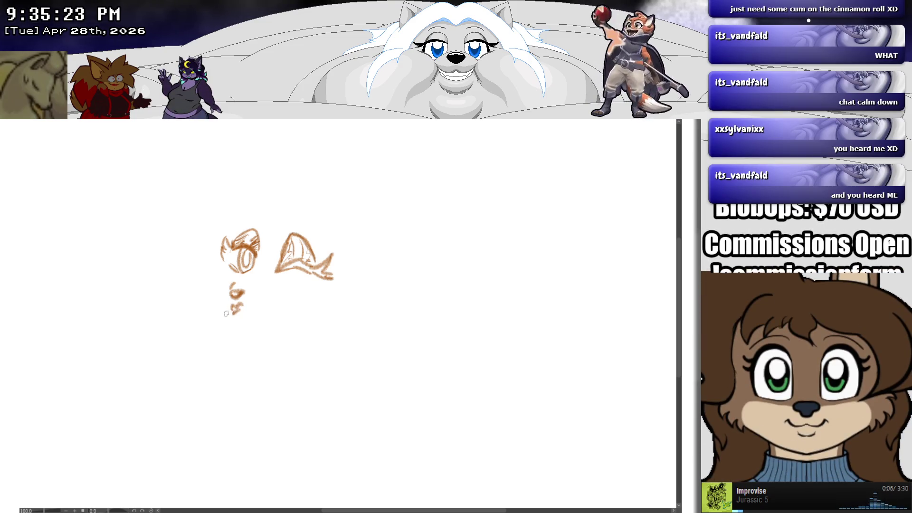
mouse_move(232, 310)
left_mouse_down()
mouse_move(239, 322)
mouse_move(245, 312)
left_mouse_up()
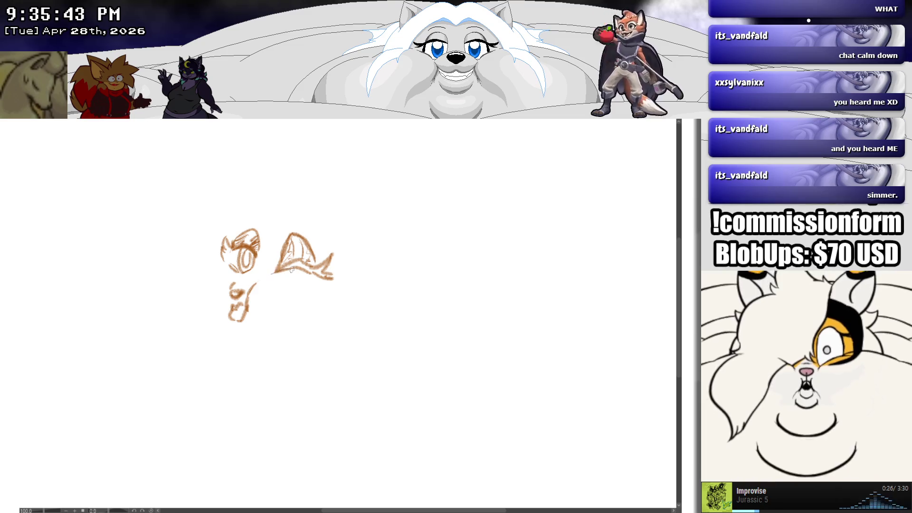
left_click_drag(248, 307, 268, 340)
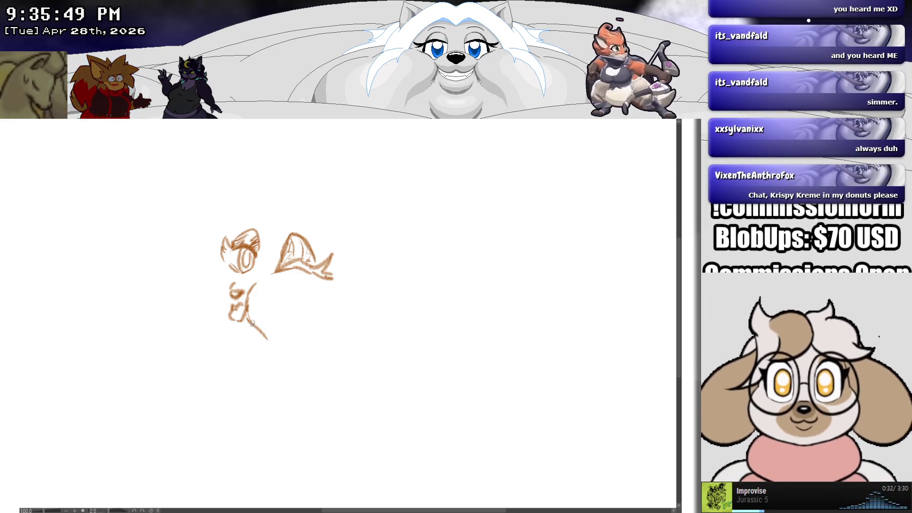
key("ctrl+z")
left_click_drag(235, 313, 242, 309)
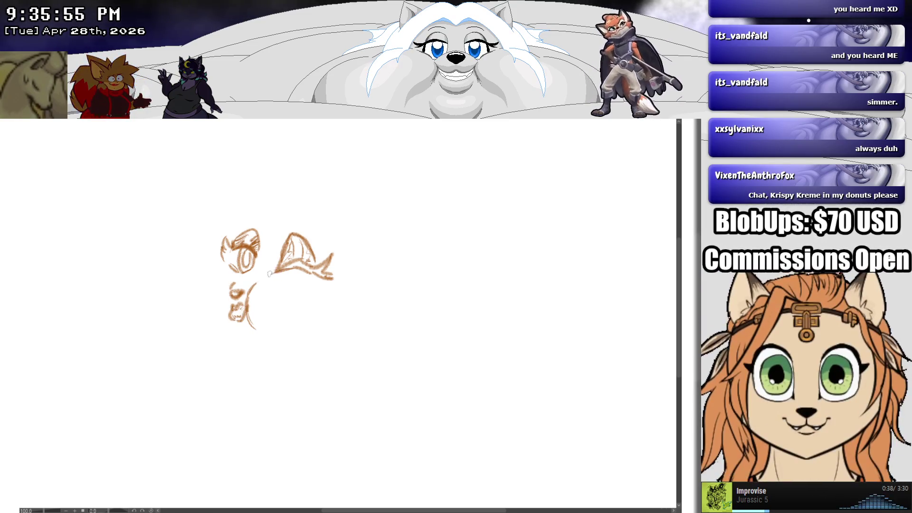
left_click_drag(269, 269, 259, 271)
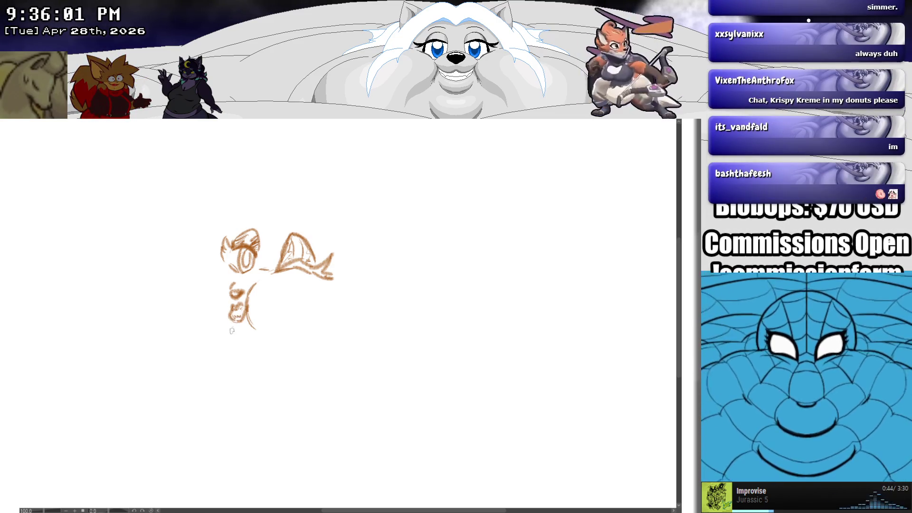
Draw a U-shaped chin curve, the head's left side, and the start of the belly outline.
mouse_move(223, 344)
left_mouse_down()
mouse_move(223, 356)
mouse_move(248, 364)
mouse_move(258, 335)
left_mouse_up()
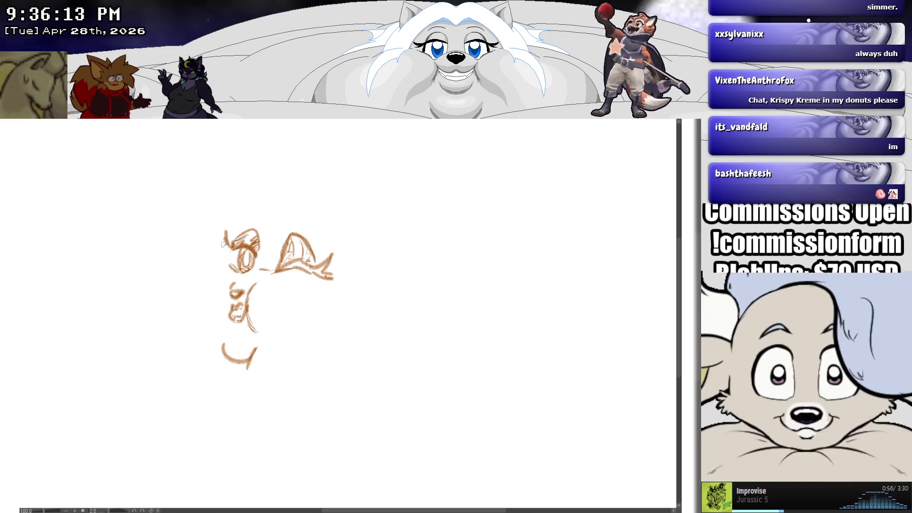
left_click_drag(225, 238, 226, 264)
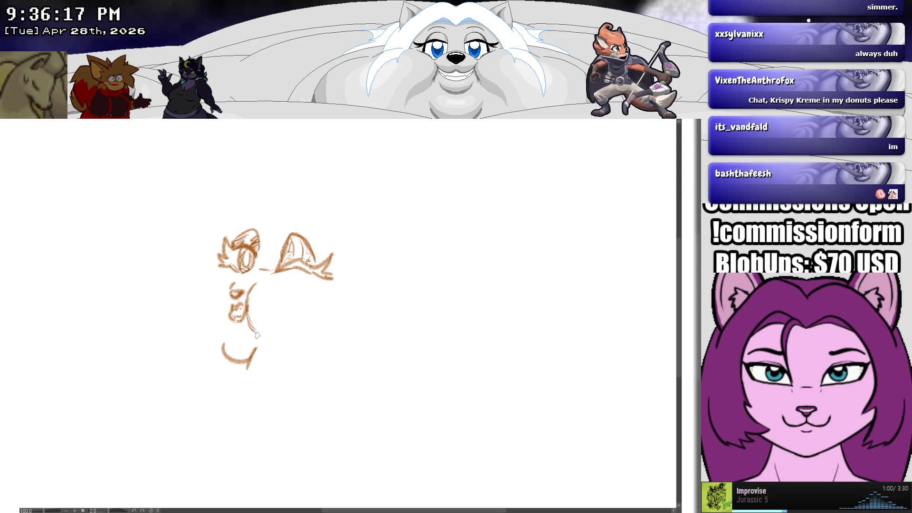
mouse_move(217, 259)
left_mouse_down()
mouse_move(182, 260)
mouse_move(142, 356)
left_mouse_up()
mouse_move(184, 390)
left_mouse_down()
mouse_move(278, 433)
mouse_move(369, 332)
left_mouse_up()
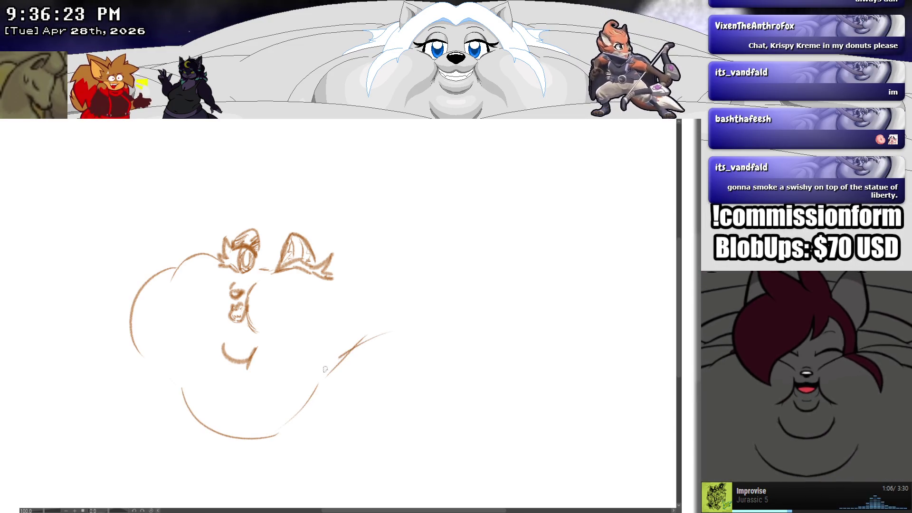
Extend the belly line and close the body's right side with large outer curves.
left_click_drag(318, 380, 404, 327)
mouse_move(328, 264)
left_mouse_down()
mouse_move(355, 261)
mouse_move(418, 280)
mouse_move(380, 336)
left_mouse_up()
left_click_drag(421, 281, 356, 340)
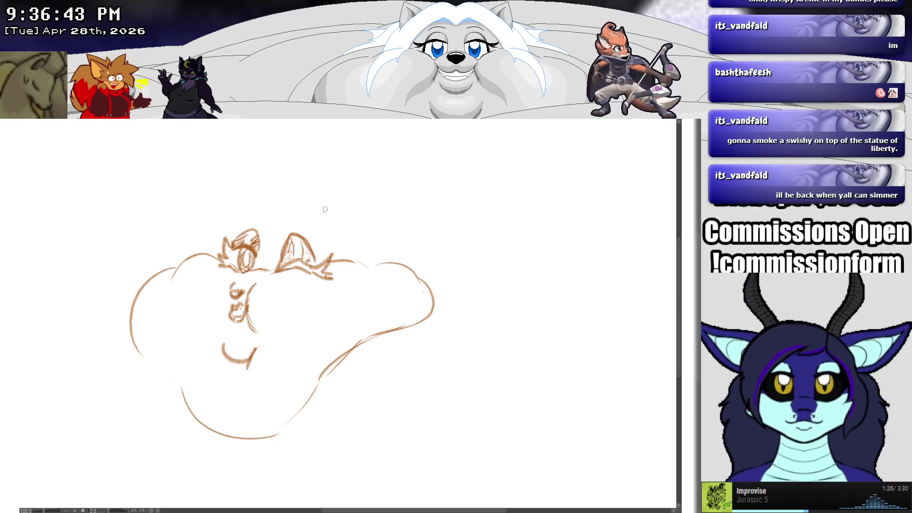
Draw a tall pointed ear above the head with an inner line and spiky fur.
mouse_move(326, 208)
left_mouse_down()
mouse_move(380, 151)
mouse_move(342, 273)
mouse_move(365, 269)
left_mouse_up()
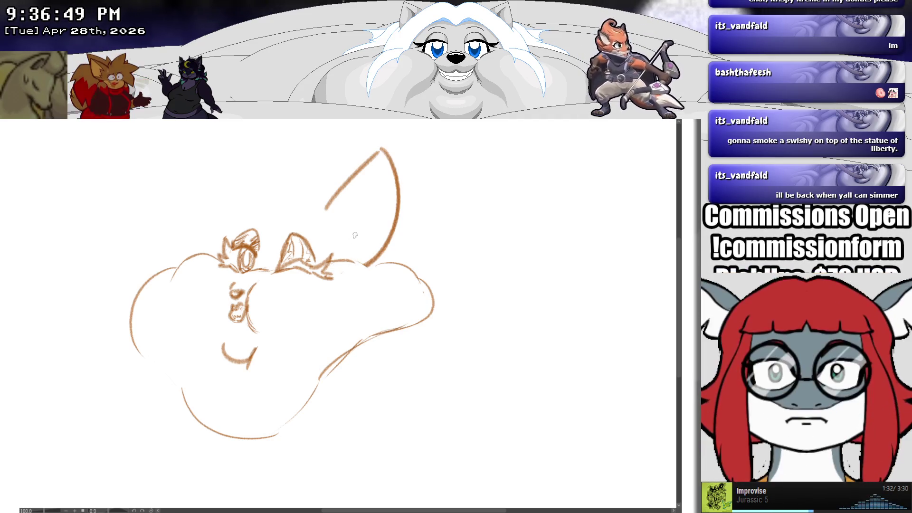
mouse_move(382, 167)
left_mouse_down()
mouse_move(343, 213)
mouse_move(360, 208)
mouse_move(338, 250)
mouse_move(360, 254)
left_mouse_up()
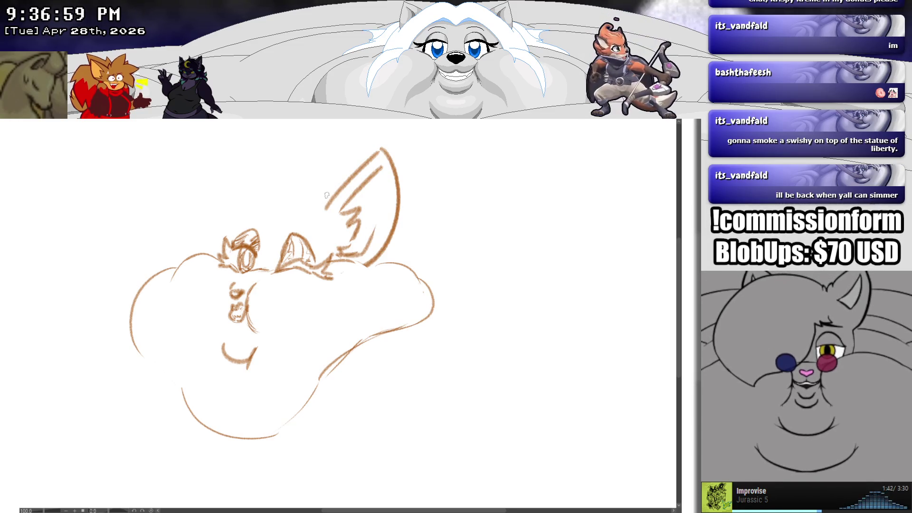
mouse_move(329, 201)
left_mouse_down()
mouse_move(326, 169)
mouse_move(307, 200)
mouse_move(305, 172)
mouse_move(250, 120)
mouse_move(249, 182)
left_mouse_up()
key("ctrl+z")
key("ctrl+z")
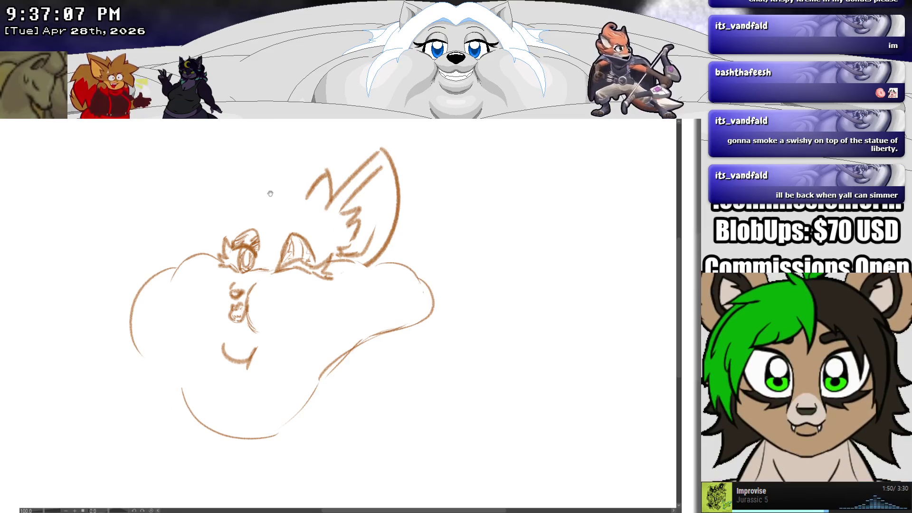
mouse_move(297, 243)
left_mouse_down()
mouse_move(262, 175)
mouse_move(243, 198)
mouse_move(245, 253)
left_mouse_up()
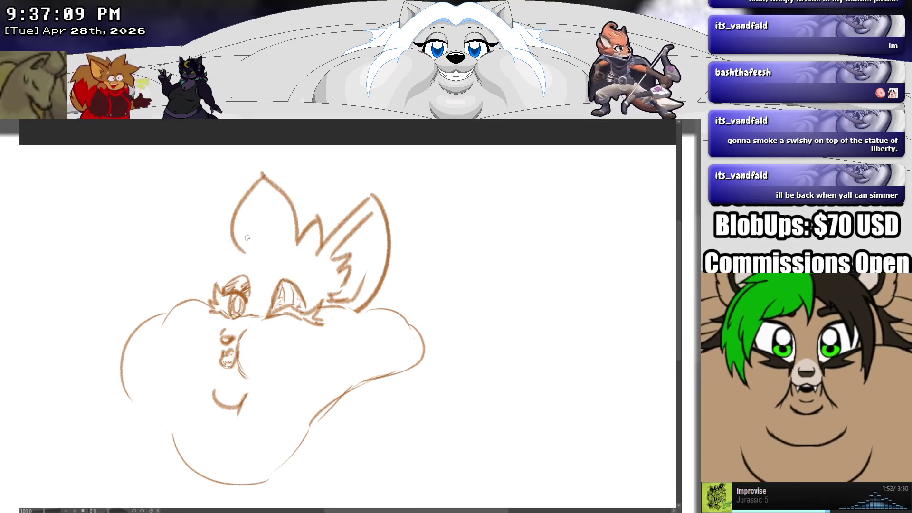
Remove the extra shape and sketch spiky hair across the top-left of the head.
key("ctrl+z")
key("ctrl+z")
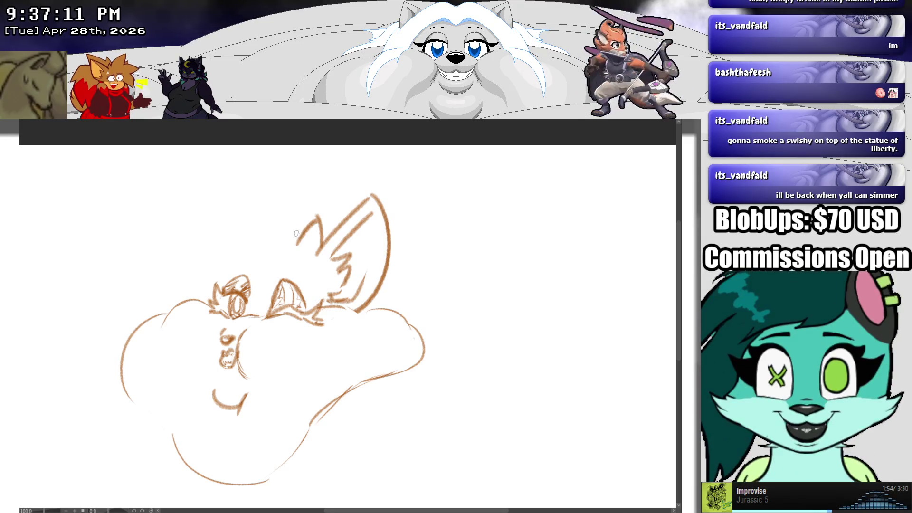
mouse_move(297, 243)
left_mouse_down()
mouse_move(247, 172)
mouse_move(224, 223)
mouse_move(160, 213)
mouse_move(195, 260)
mouse_move(143, 281)
mouse_move(184, 303)
left_mouse_up()
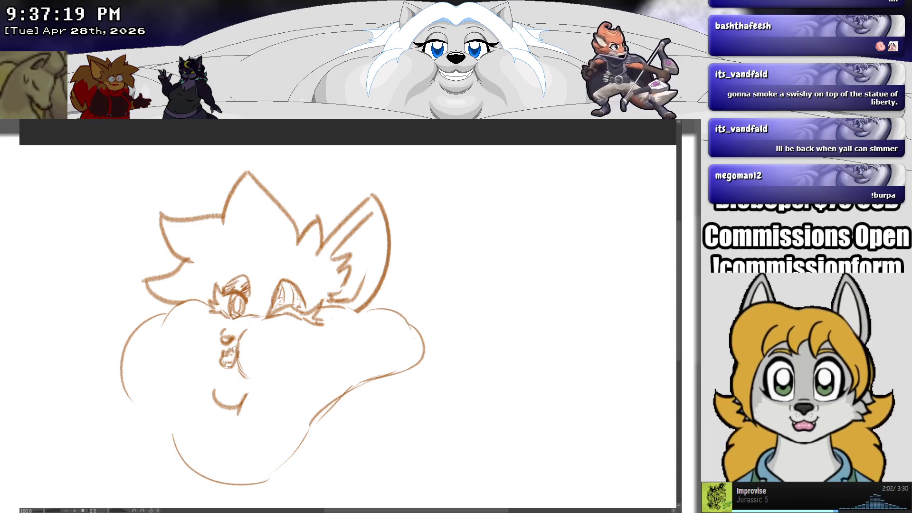
left_click_drag(259, 339, 287, 328)
key("ctrl+z")
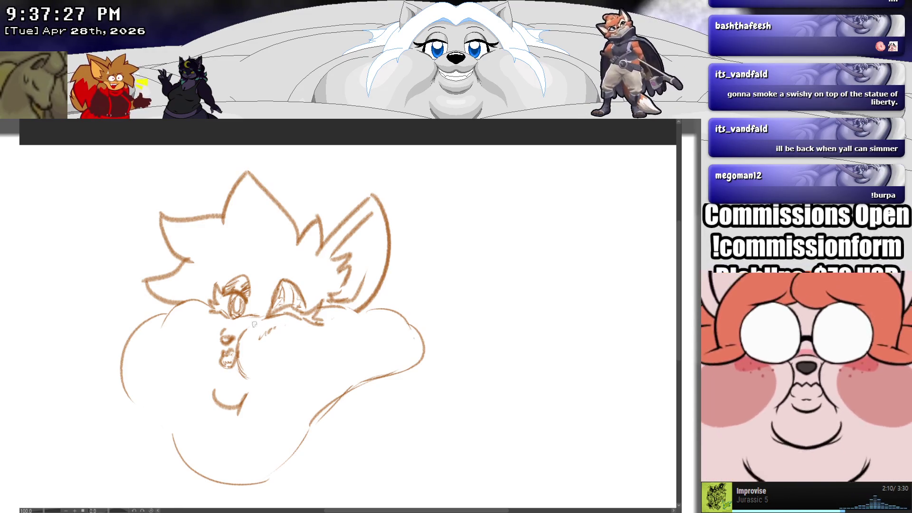
Add a cheek mark and small details inside the right eye, redoing a misfire.
left_click_drag(190, 314, 196, 312)
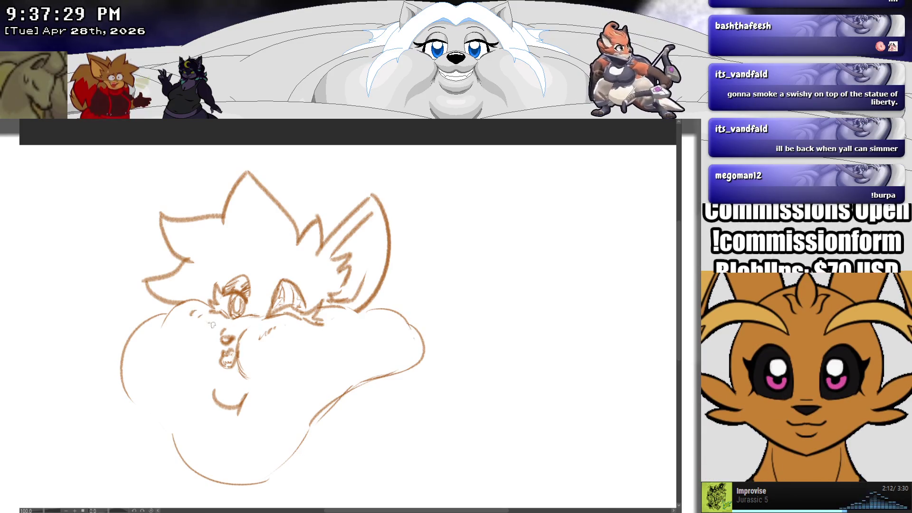
left_click_drag(279, 291, 277, 304)
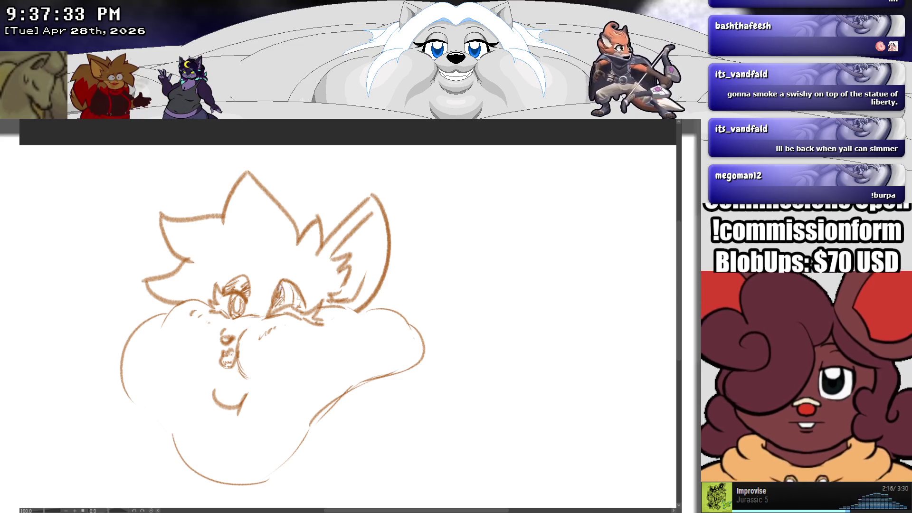
key("ctrl+z")
left_click_drag(278, 292, 283, 288)
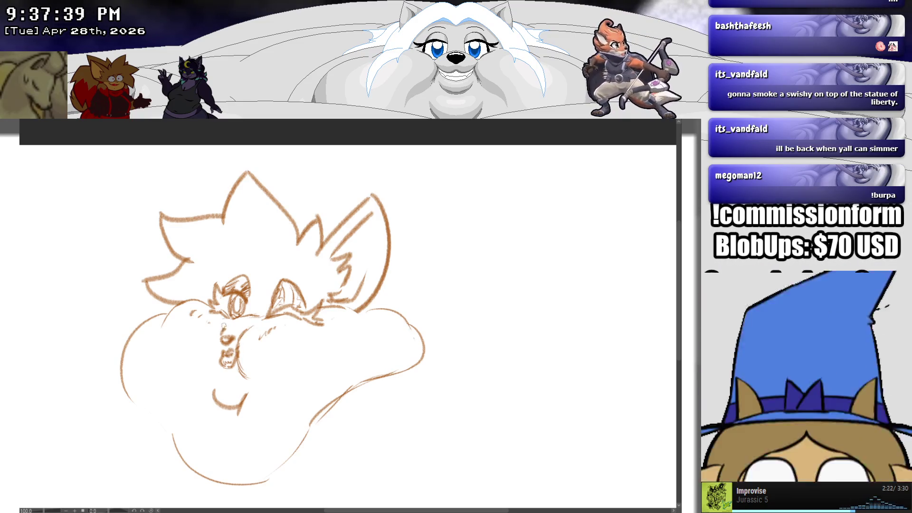
scroll(239, 362, "down", 3)
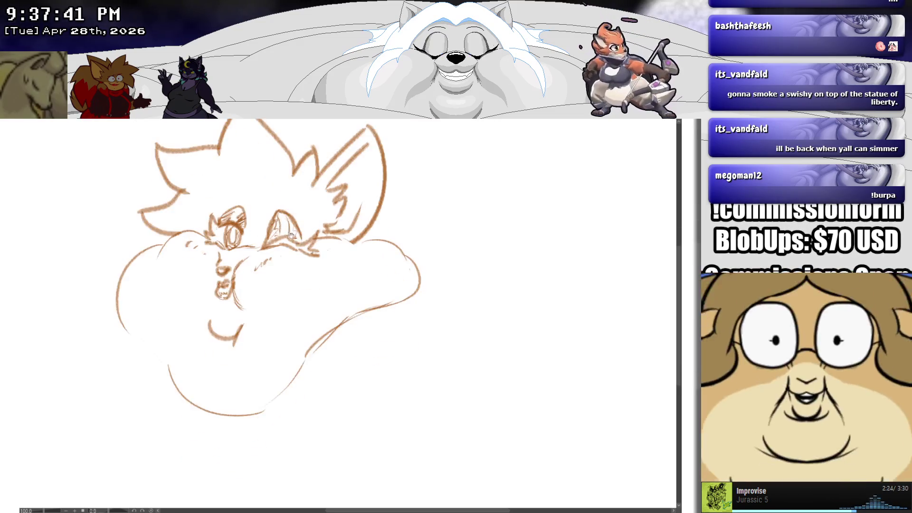
Extend the body line to the right and rough in arm lines from the paw, undoing misfits.
left_click_drag(364, 311, 457, 289)
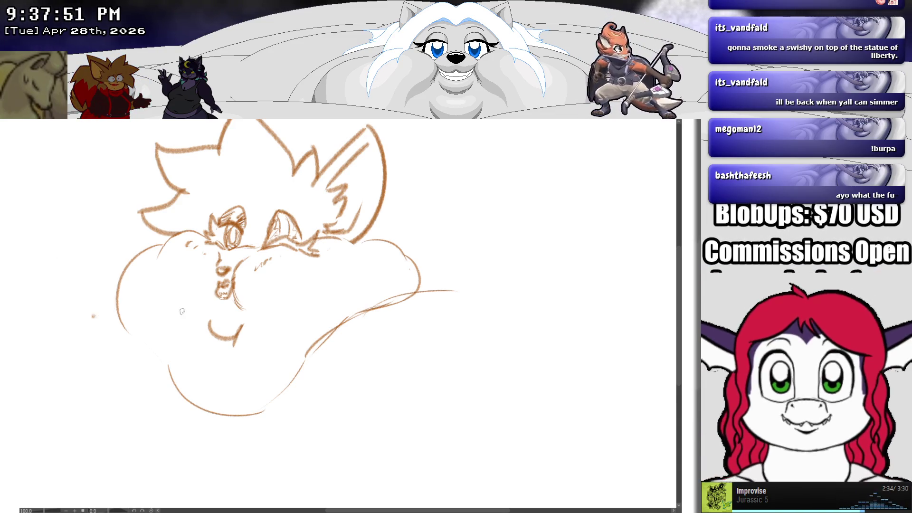
left_click_drag(159, 301, 194, 313)
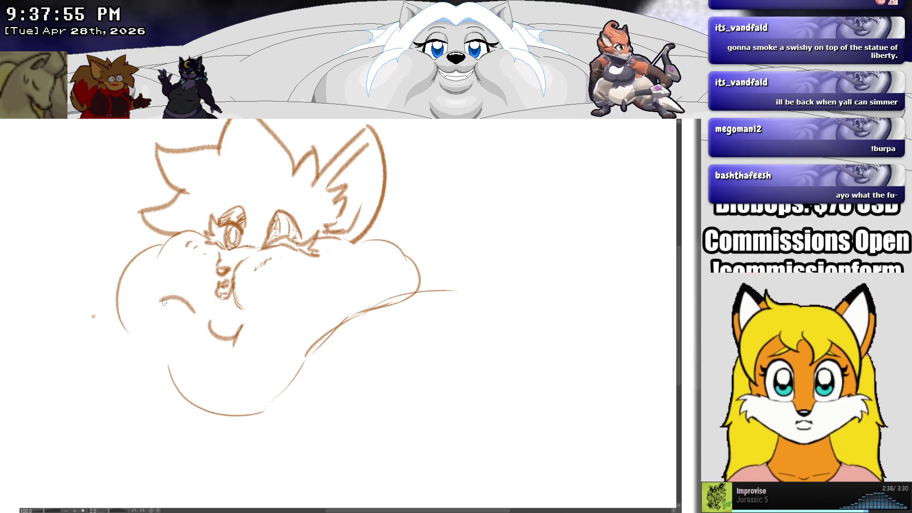
mouse_move(151, 302)
left_mouse_down()
mouse_move(119, 303)
mouse_move(133, 310)
mouse_move(143, 299)
mouse_move(90, 353)
left_mouse_up()
key("ctrl+z")
key("ctrl+z")
left_click_drag(184, 328, 205, 380)
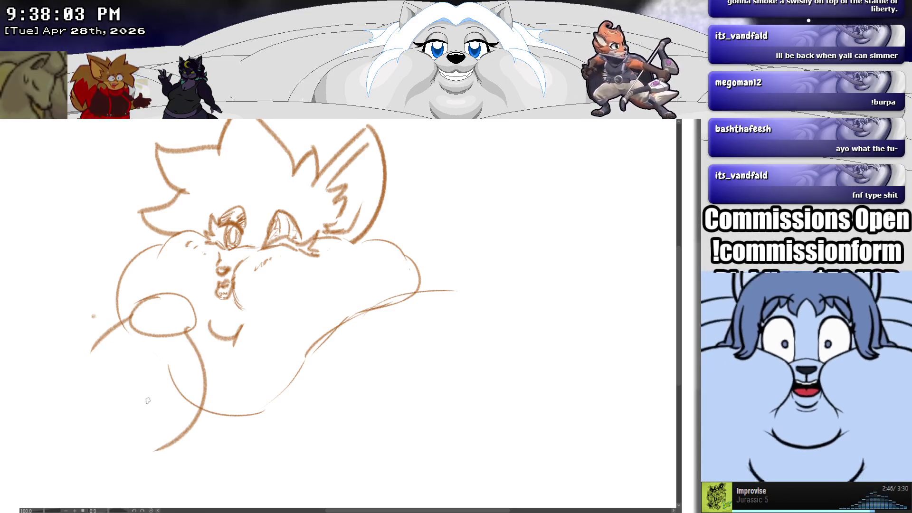
key("ctrl+z")
Sweep long curves down-left from the paw and add fingers and the paw's right edge.
left_click_drag(192, 333, 184, 467)
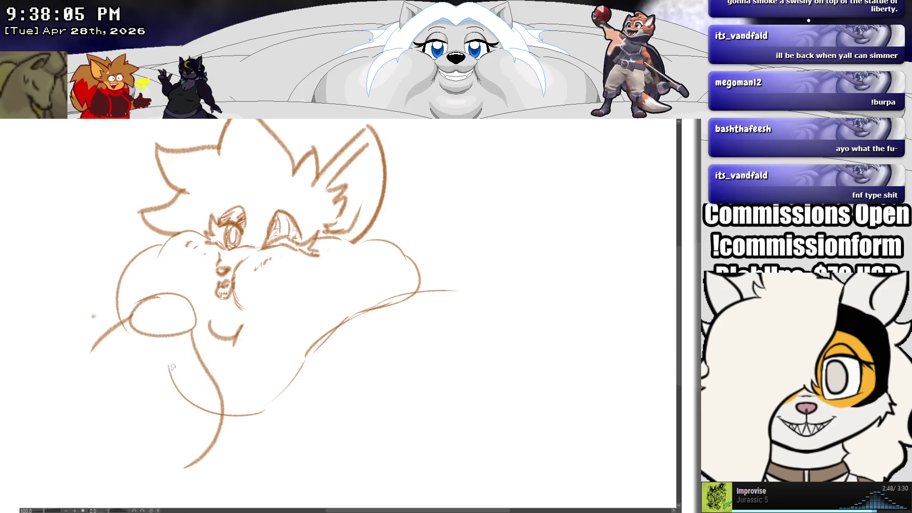
left_click_drag(124, 322, 61, 408)
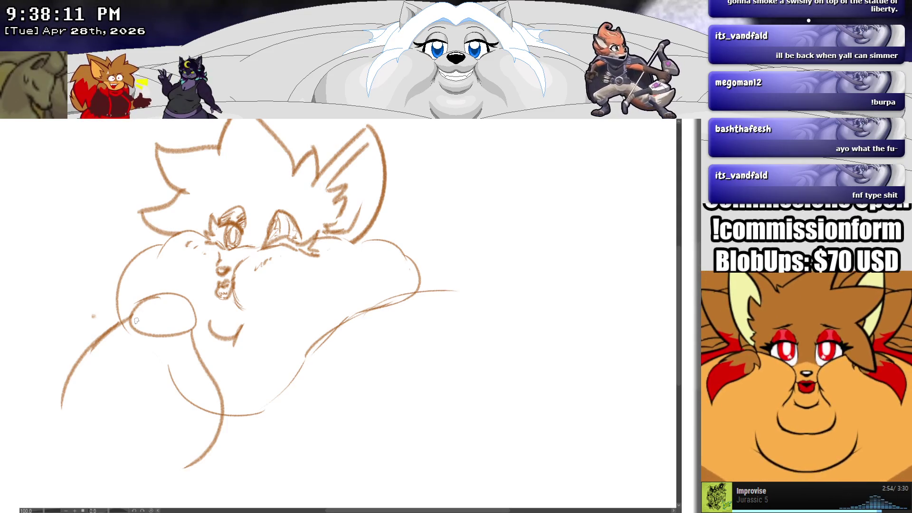
mouse_move(172, 294)
left_mouse_down()
mouse_move(111, 306)
mouse_move(136, 309)
mouse_move(119, 324)
mouse_move(131, 337)
mouse_move(180, 325)
left_mouse_up()
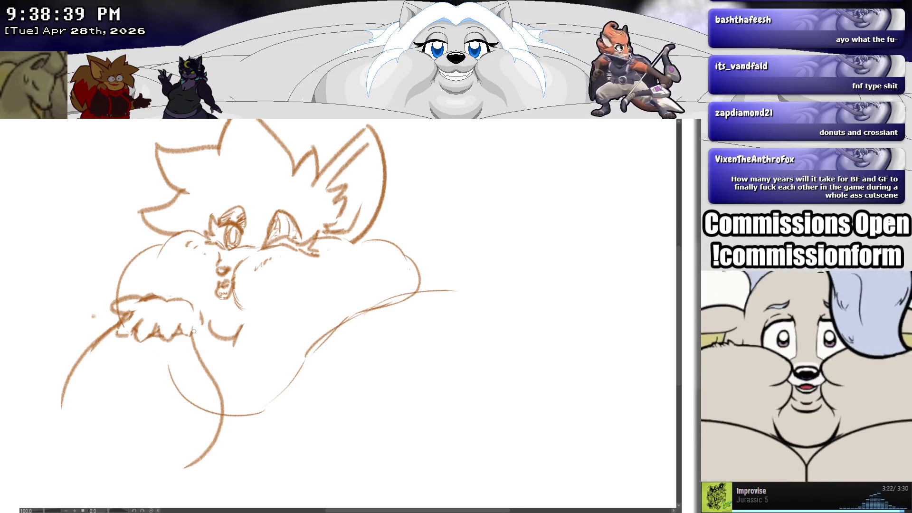
left_click_drag(188, 306, 194, 340)
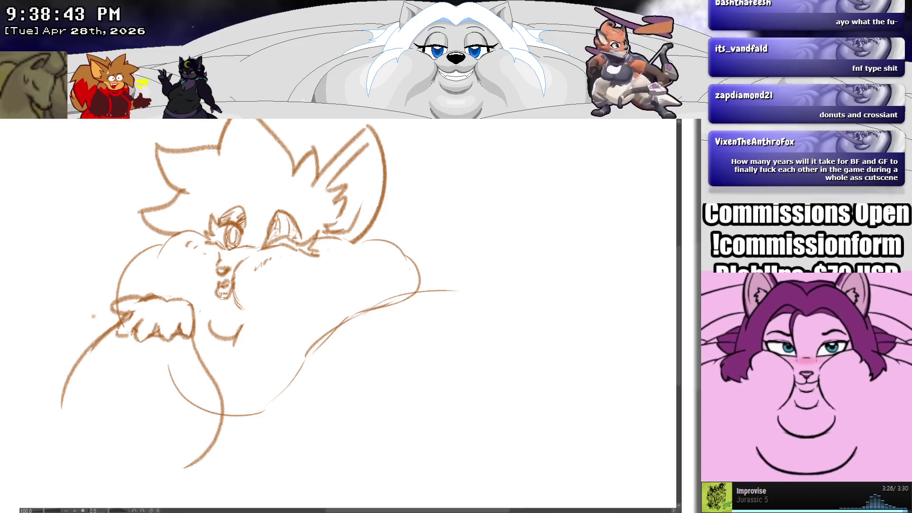
mouse_move(126, 330)
left_mouse_down()
mouse_move(133, 337)
mouse_move(123, 327)
left_mouse_up()
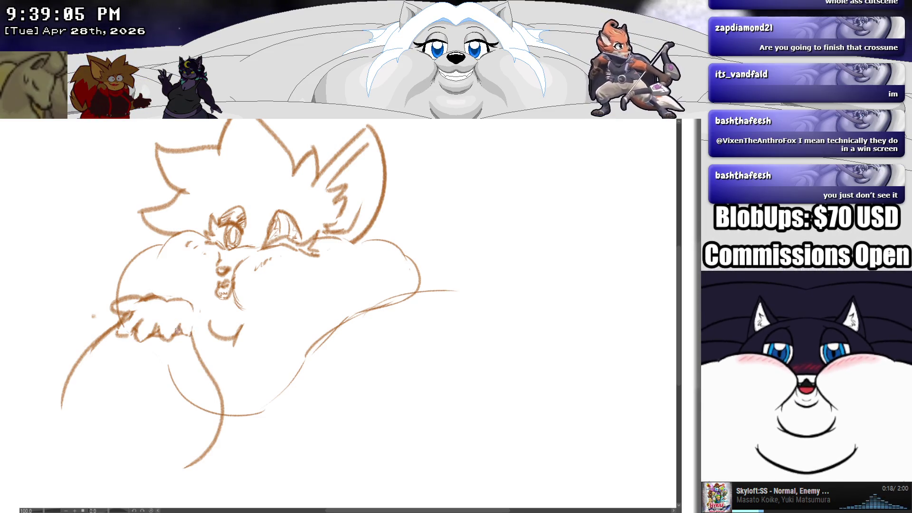
Erase the old paw oval, toe lines and stray scribbles around the paw.
mouse_move(176, 331)
left_mouse_down()
mouse_move(188, 300)
mouse_move(183, 330)
mouse_move(143, 340)
left_mouse_up()
mouse_move(114, 309)
left_mouse_down()
mouse_move(138, 328)
mouse_move(143, 301)
left_mouse_up()
left_click_drag(62, 409, 117, 323)
left_click_drag(209, 456, 218, 351)
mouse_move(95, 349)
left_mouse_down()
mouse_move(130, 318)
mouse_move(175, 335)
left_mouse_up()
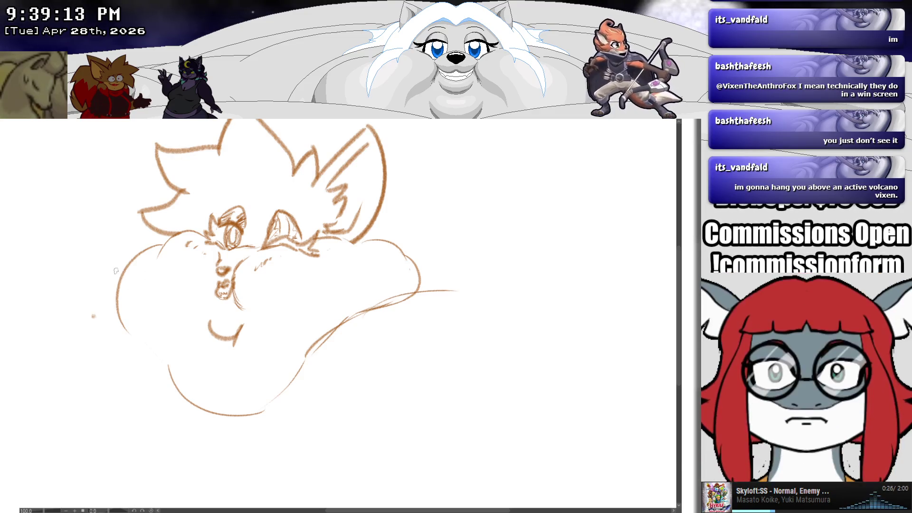
Try arcs left of the head, keeping a new curve under the waving hand.
mouse_move(122, 248)
left_mouse_down()
mouse_move(78, 261)
mouse_move(78, 300)
left_mouse_up()
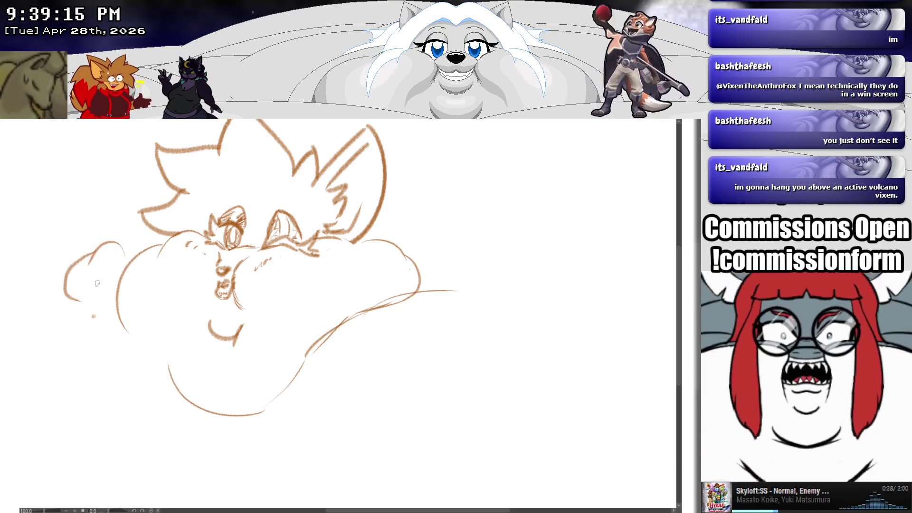
key("ctrl+z")
mouse_move(111, 246)
left_mouse_down()
mouse_move(87, 218)
mouse_move(82, 241)
mouse_move(91, 255)
mouse_move(74, 256)
mouse_move(65, 230)
mouse_move(63, 261)
mouse_move(77, 292)
mouse_move(55, 283)
mouse_move(80, 284)
mouse_move(58, 285)
mouse_move(70, 297)
left_mouse_up()
key("ctrl+z")
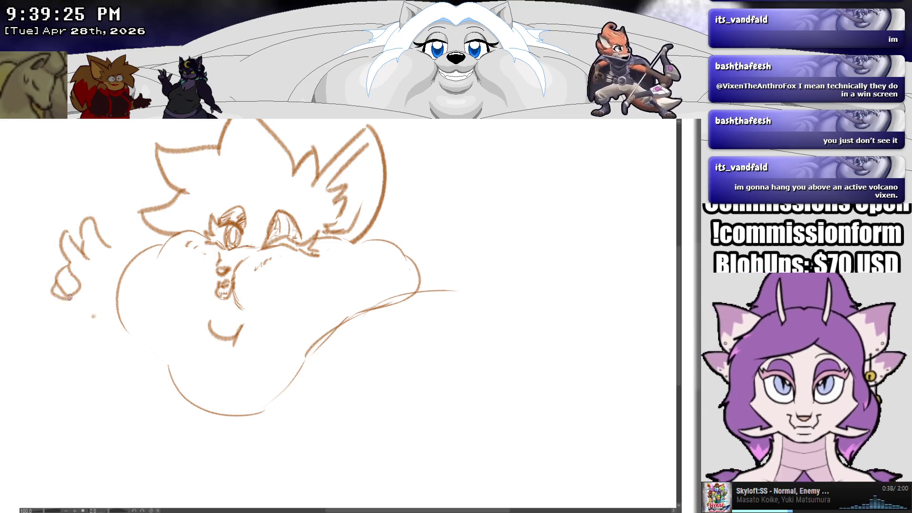
key("ctrl+z")
key("ctrl+z")
mouse_move(71, 264)
left_mouse_down()
mouse_move(56, 274)
mouse_move(80, 285)
mouse_move(57, 288)
mouse_move(97, 307)
left_mouse_up()
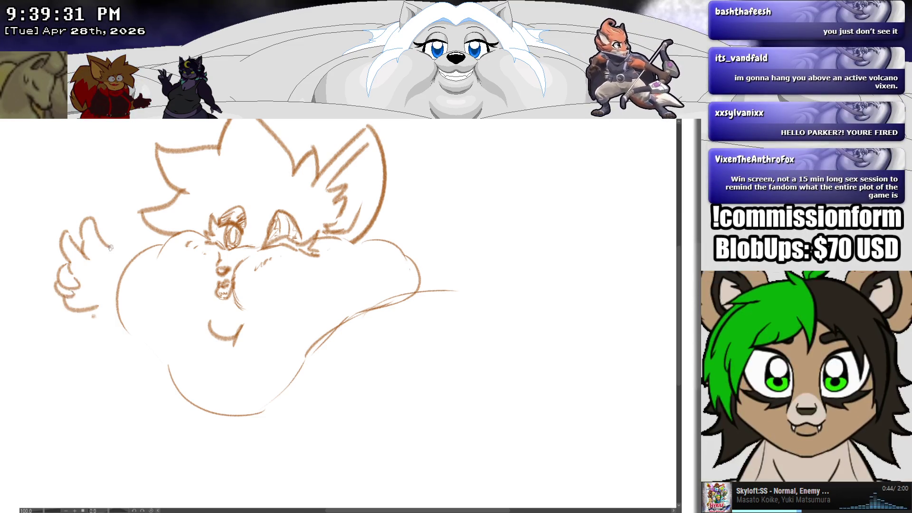
mouse_move(112, 251)
left_mouse_down()
mouse_move(132, 237)
mouse_move(135, 258)
mouse_move(121, 246)
left_mouse_up()
key("ctrl+z")
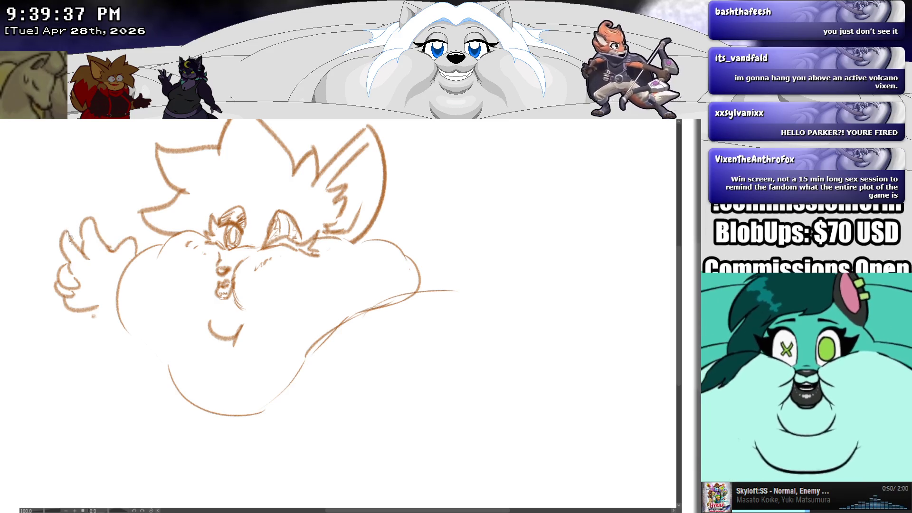
Add finger strokes on the hand and an arm curve below it, then pan the view.
left_click_drag(102, 271, 97, 281)
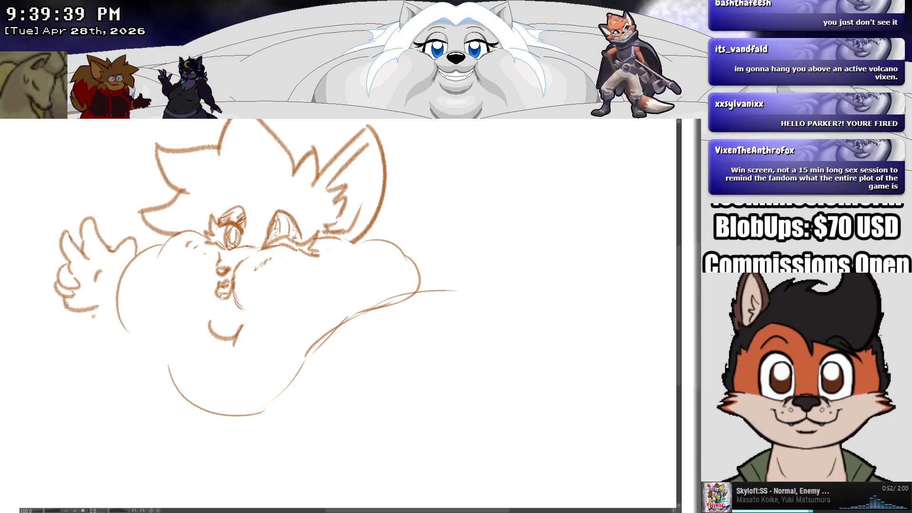
left_click_drag(65, 308, 88, 315)
key("ctrl+z")
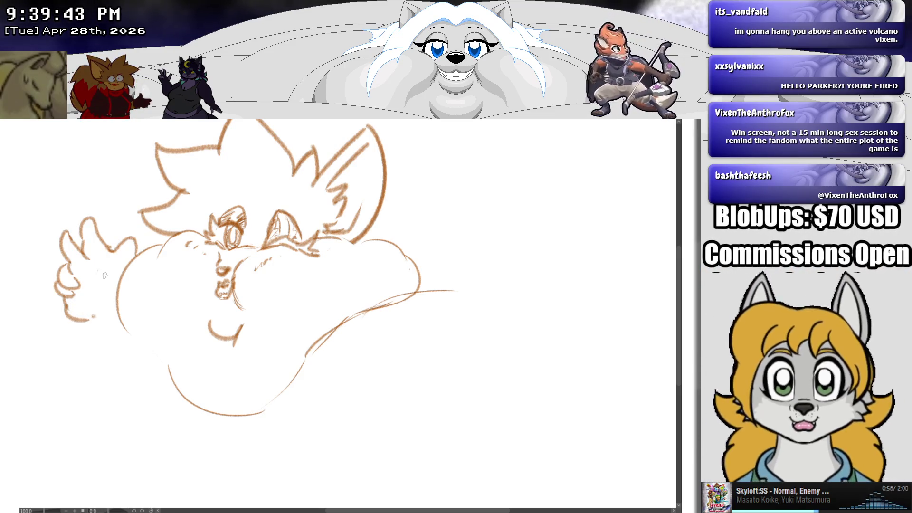
left_click_drag(103, 278, 98, 297)
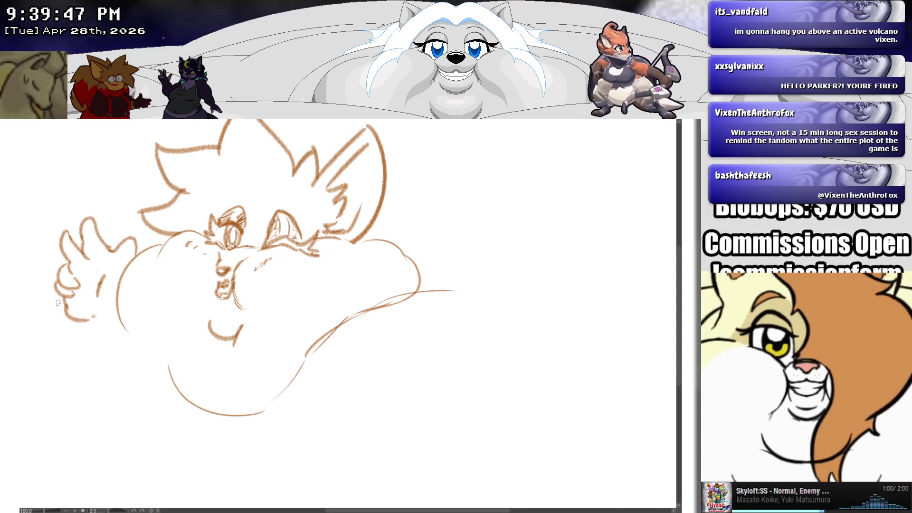
left_click_drag(60, 300, 25, 337)
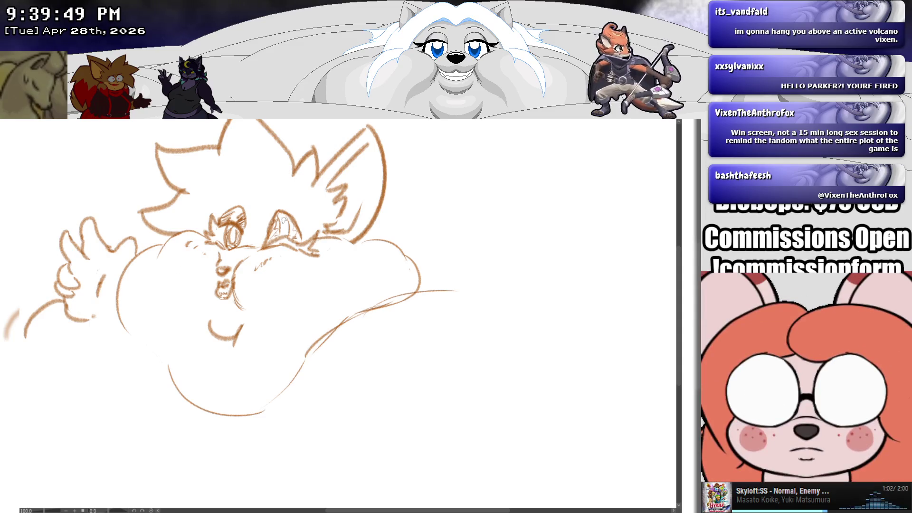
left_click_drag(291, 269, 262, 317)
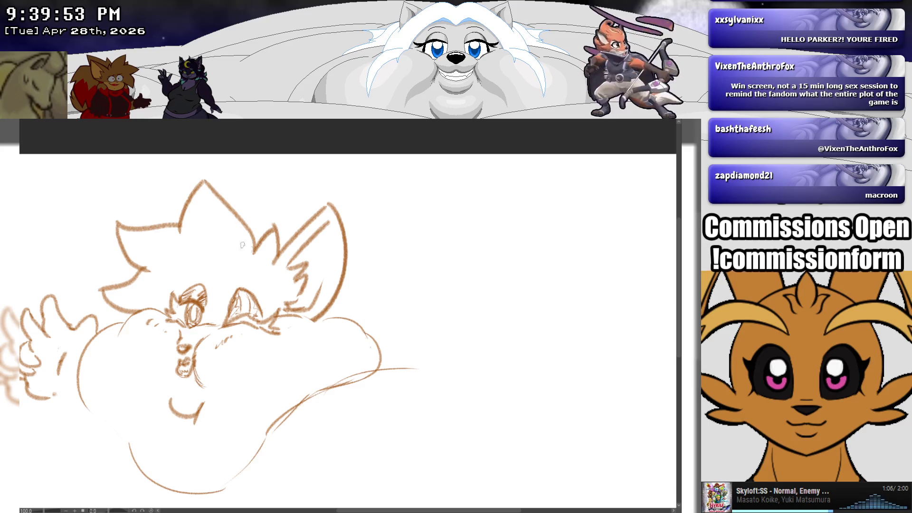
scroll(273, 294, "down", 2)
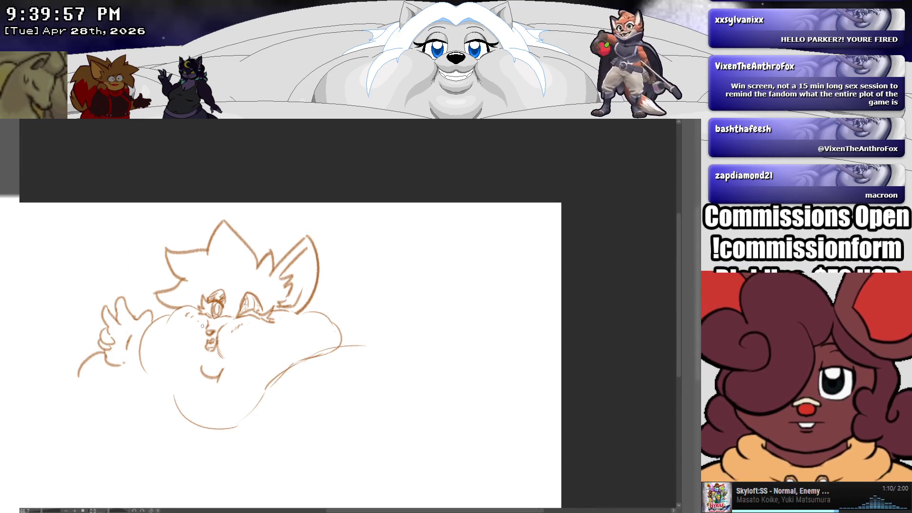
mouse_move(225, 325)
left_mouse_down()
mouse_move(157, 295)
mouse_move(108, 297)
mouse_move(142, 287)
mouse_move(127, 284)
left_mouse_up()
left_click_drag(132, 199, 182, 223)
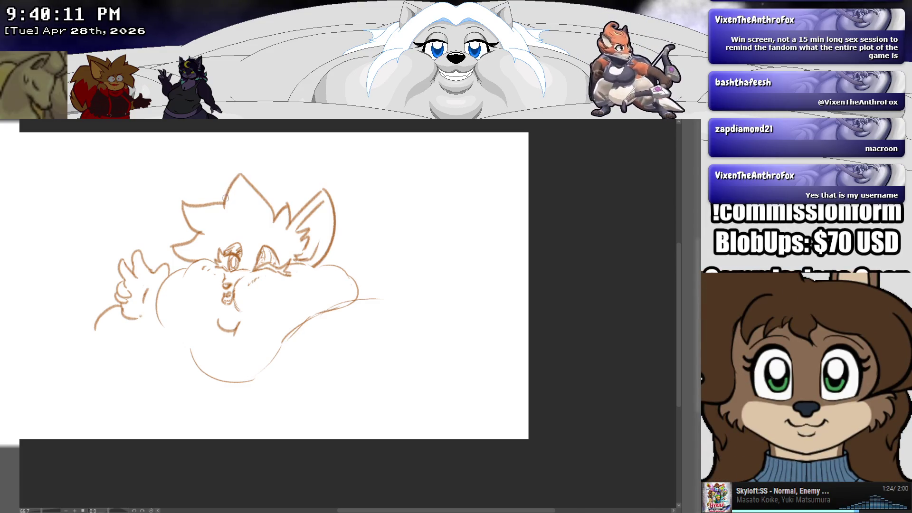
left_click_drag(216, 202, 222, 147)
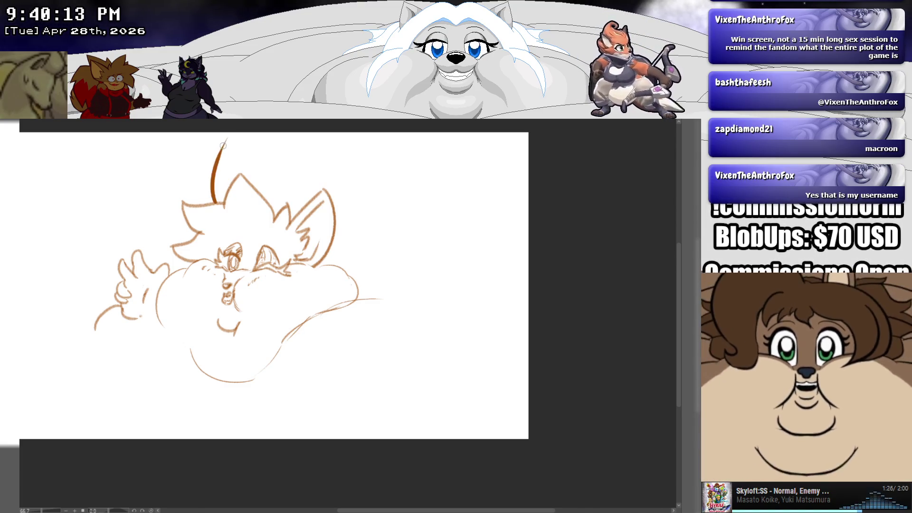
key("ctrl+z")
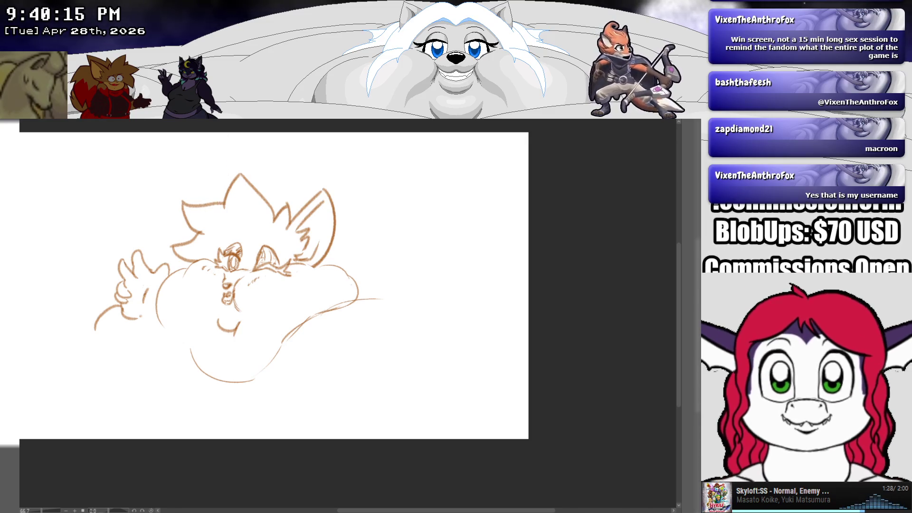
left_click_drag(211, 147, 217, 171)
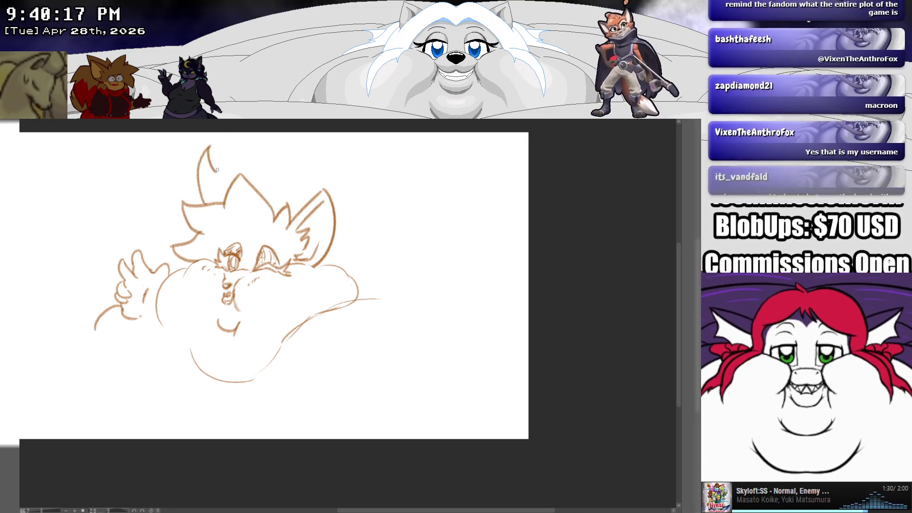
key("ctrl+z")
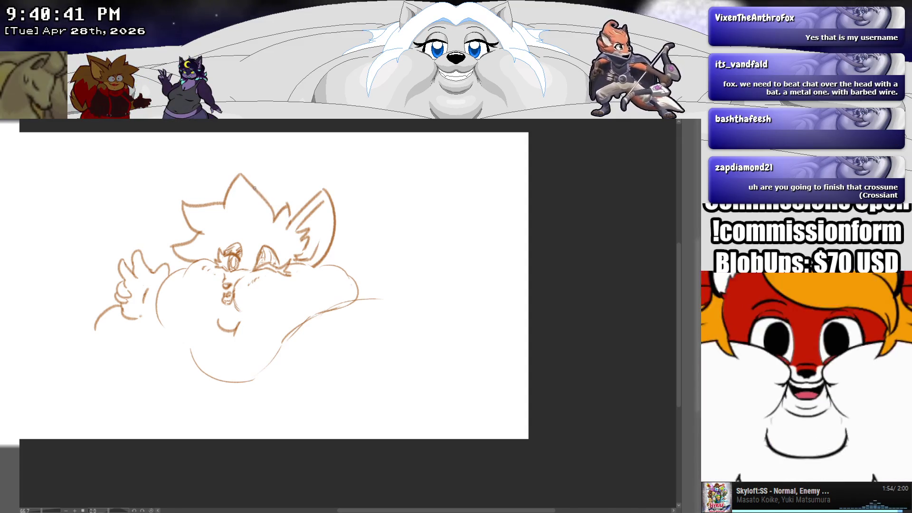
Draw the tail's pointed upper edge and hooked lower curve sweeping right behind the head.
mouse_move(256, 192)
left_mouse_down()
mouse_move(375, 148)
mouse_move(428, 164)
mouse_move(382, 221)
mouse_move(524, 237)
mouse_move(408, 273)
left_mouse_up()
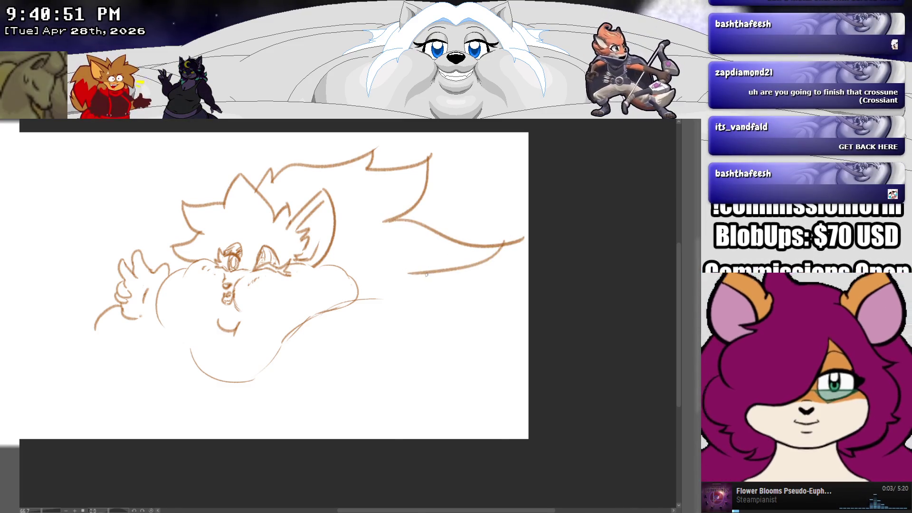
key("ctrl+z")
key("ctrl+z")
mouse_move(384, 221)
left_mouse_down()
mouse_move(503, 284)
mouse_move(451, 291)
mouse_move(467, 311)
left_mouse_up()
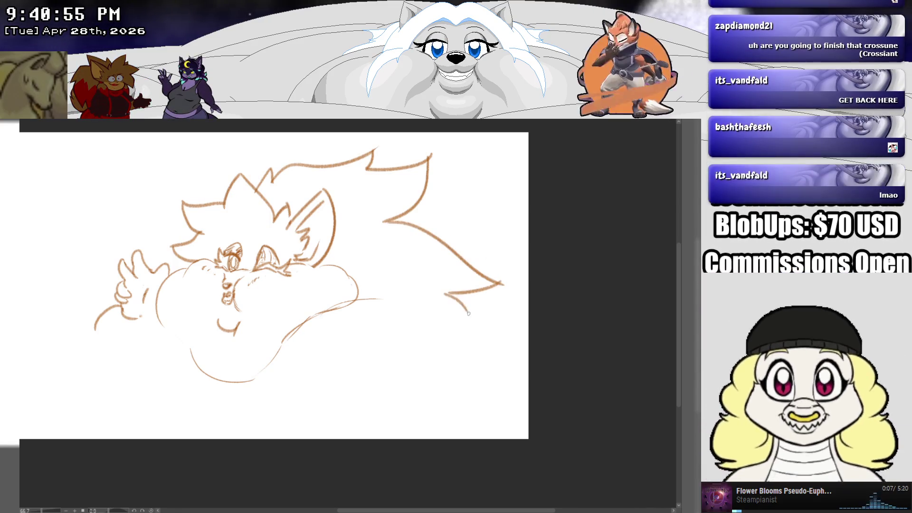
left_click_drag(358, 300, 458, 311)
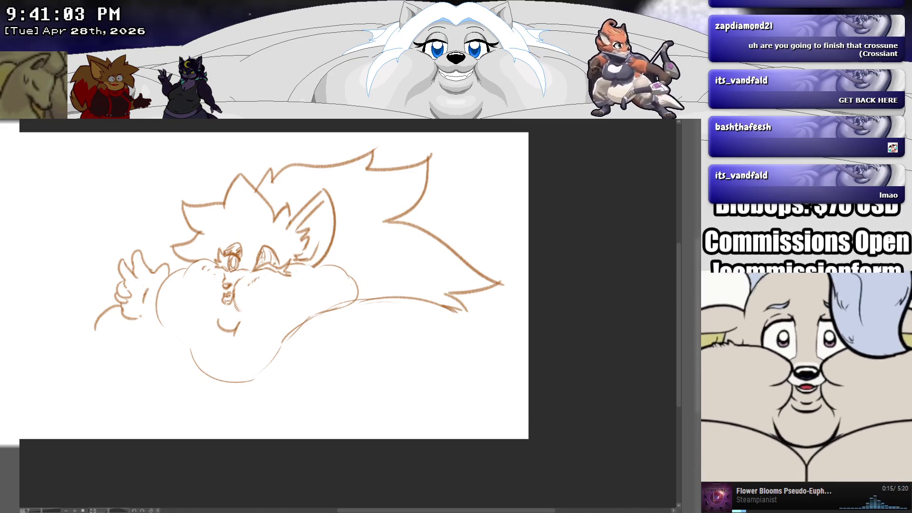
Polyline-select the waving hand, drag it up and to the left, and deselect with Ctrl+D.
left_click(94, 327)
left_click(129, 355)
left_click(150, 333)
left_click(159, 285)
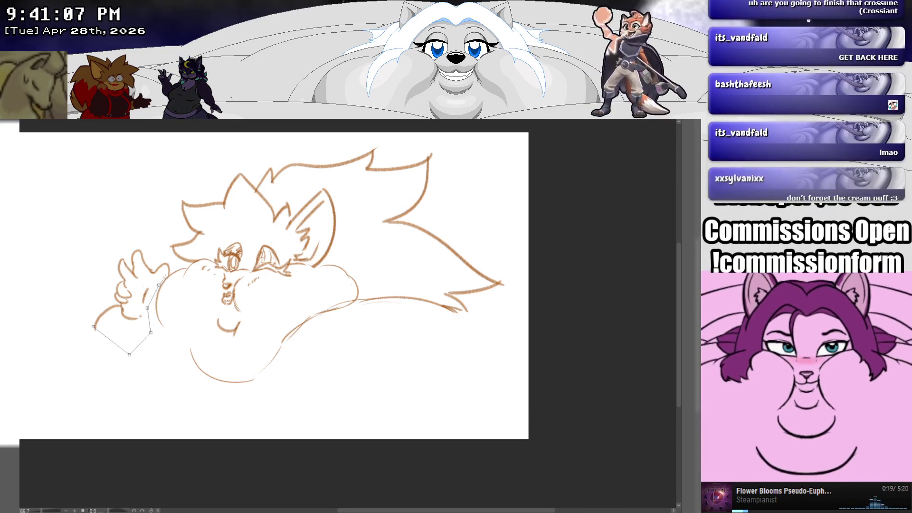
left_click(170, 275)
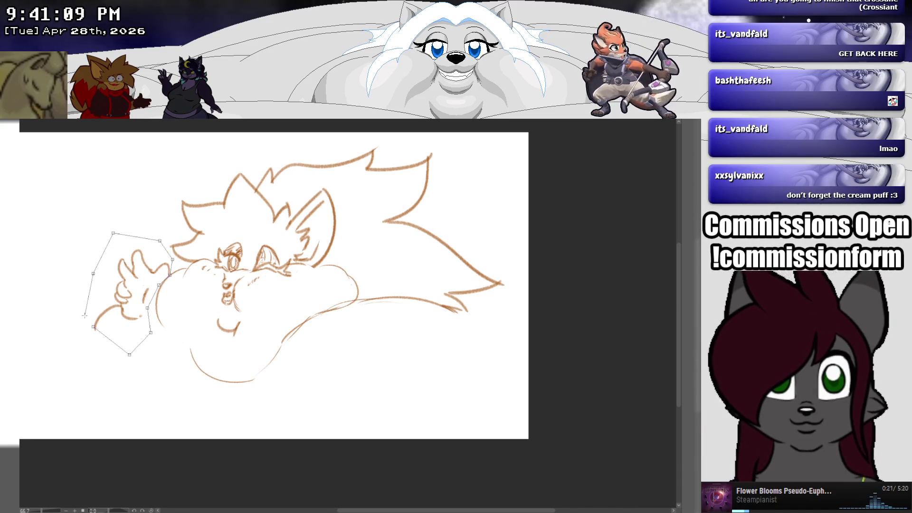
left_click(94, 327)
left_click(83, 342)
left_click(104, 338)
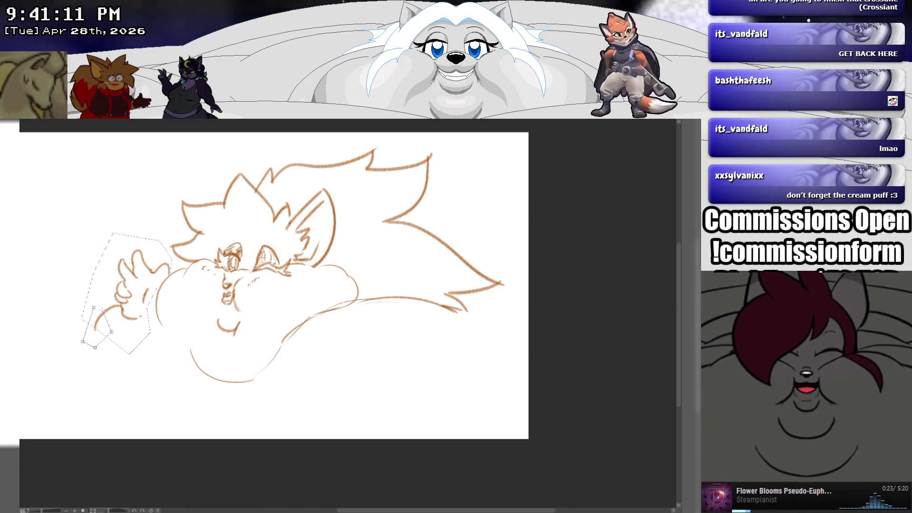
left_click(94, 308)
mouse_move(133, 273)
left_mouse_down()
mouse_move(117, 260)
mouse_move(136, 280)
mouse_move(124, 264)
left_mouse_up()
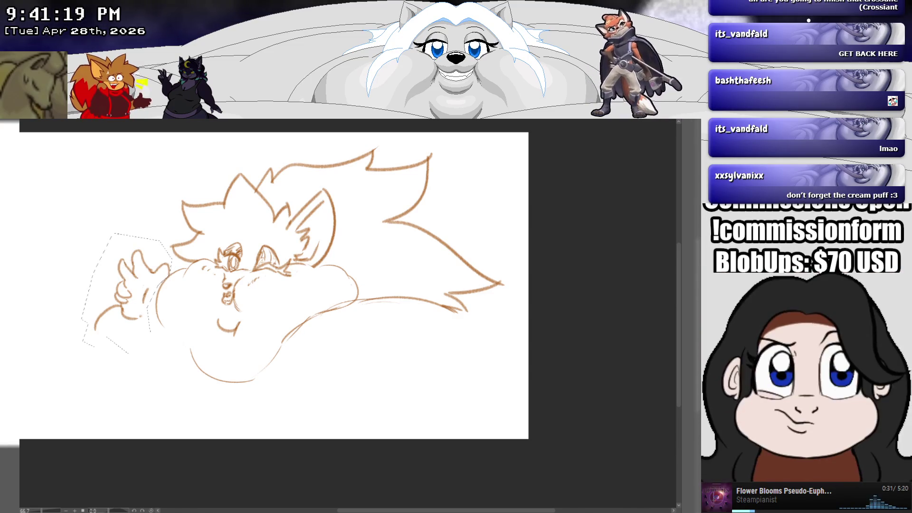
left_click_drag(120, 262, 97, 277)
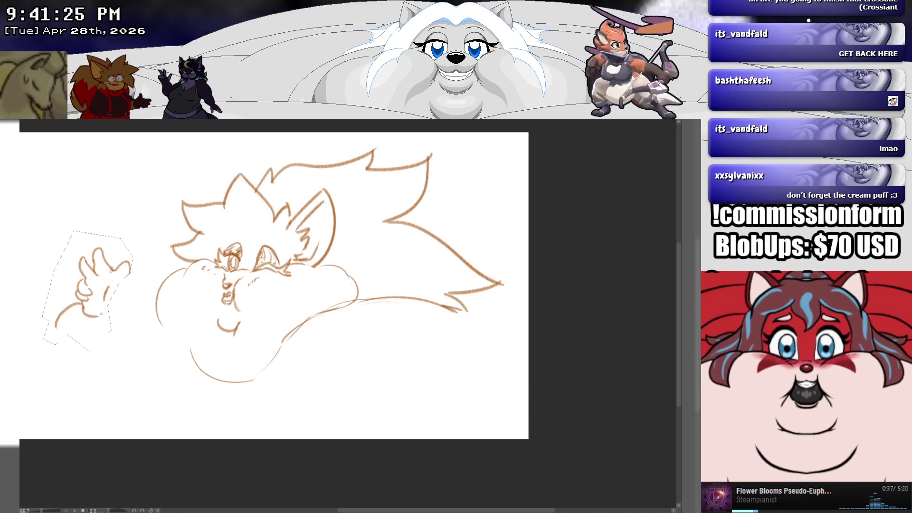
key("ctrl+d")
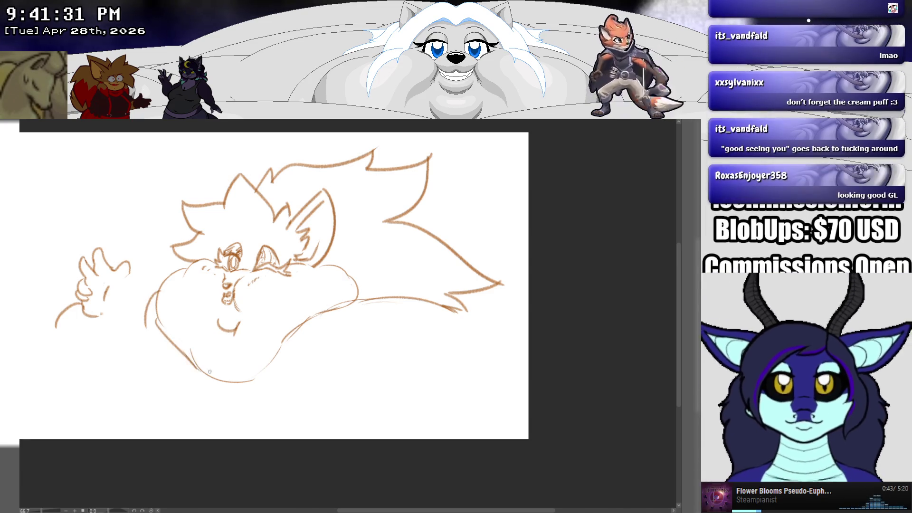
Erase the old lower-left body line and draw a new lower body curve joining the belly.
mouse_move(194, 369)
left_mouse_down()
mouse_move(161, 324)
mouse_move(189, 357)
left_mouse_up()
left_click_drag(257, 380, 323, 308)
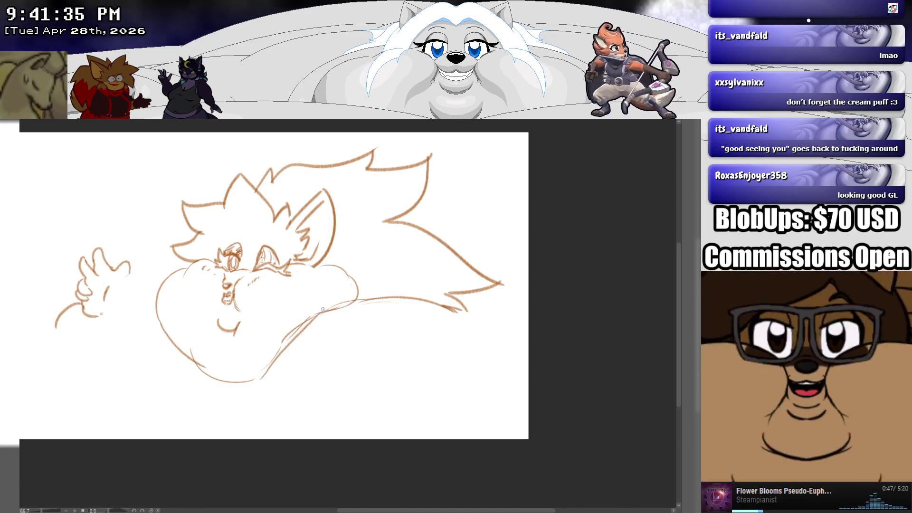
key("ctrl+z")
left_click_drag(256, 380, 291, 334)
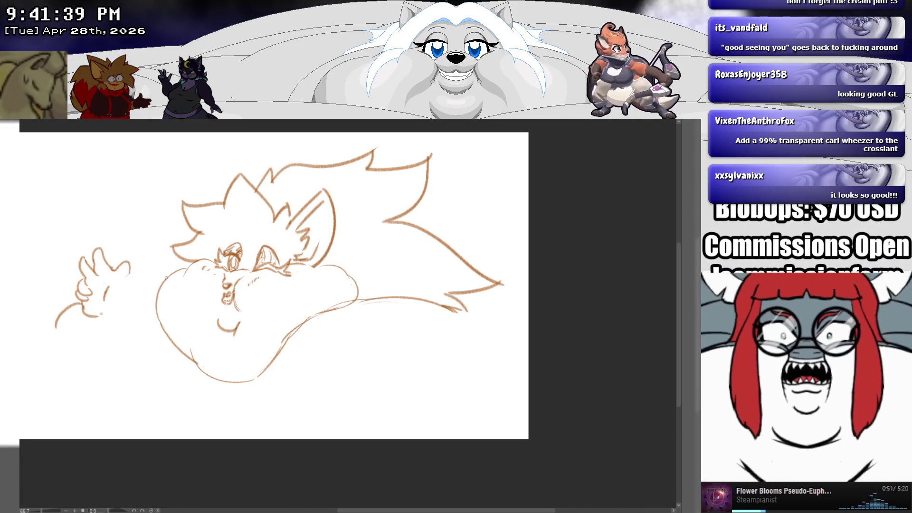
mouse_move(174, 273)
left_mouse_down()
mouse_move(152, 290)
mouse_move(159, 375)
left_mouse_up()
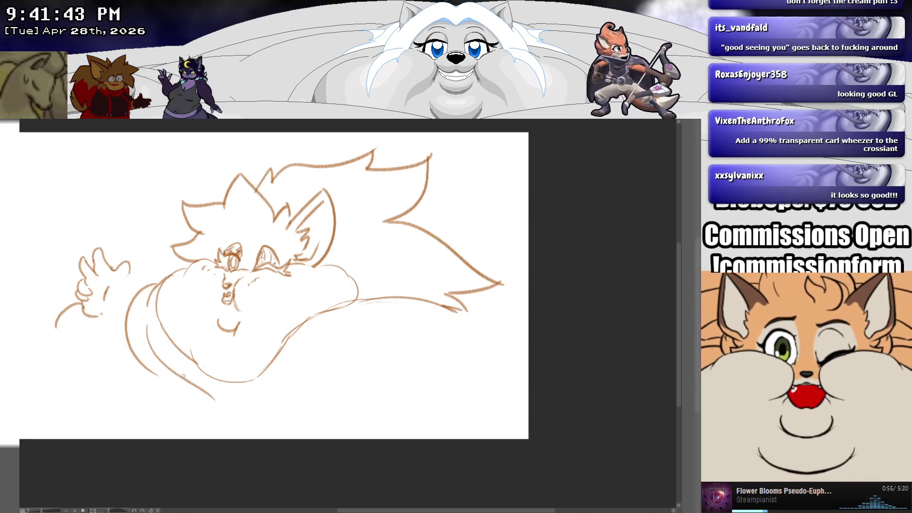
Redraw the lower belly stroke and begin placing selection points around the waving hand.
mouse_move(142, 364)
left_mouse_down()
mouse_move(189, 420)
mouse_move(282, 374)
mouse_move(362, 298)
mouse_move(282, 354)
left_mouse_up()
key("ctrl+z")
mouse_move(338, 310)
left_mouse_down()
mouse_move(222, 411)
mouse_move(233, 400)
left_mouse_up()
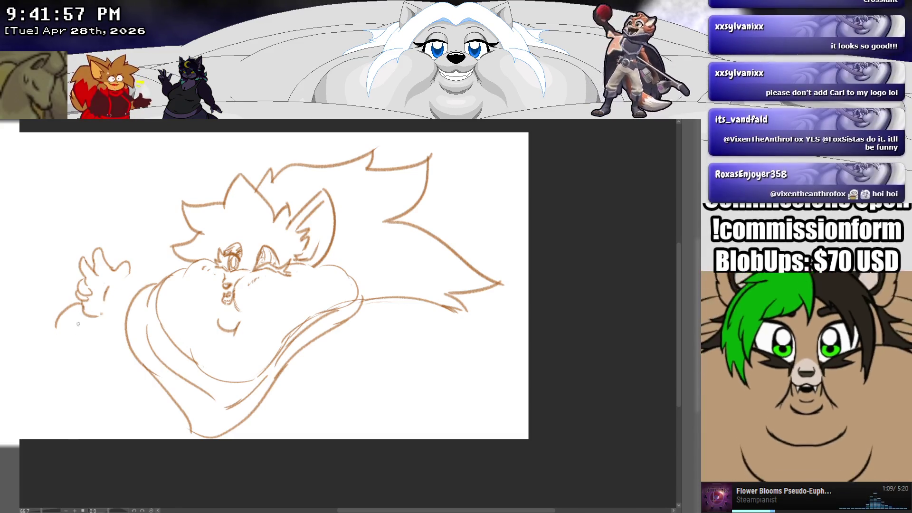
left_click(57, 254)
left_click(44, 310)
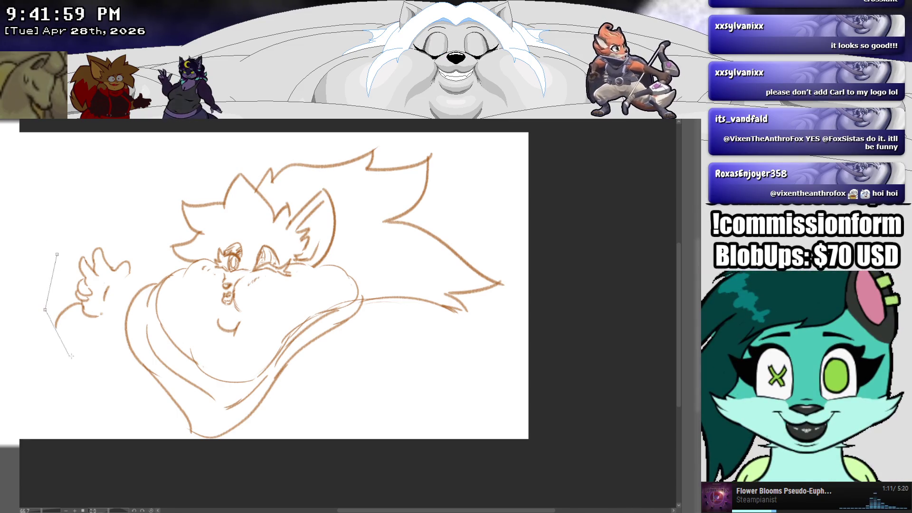
Finish selecting the waving hand, move it left and up, and deselect.
left_click(76, 357)
left_click(96, 341)
left_click(108, 320)
left_click(118, 304)
left_click(130, 281)
left_click(145, 244)
double_click(51, 257)
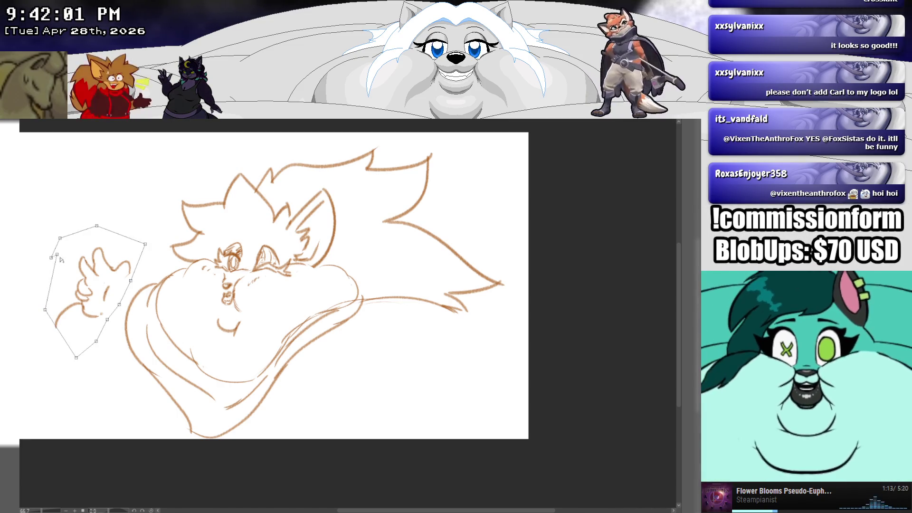
left_click_drag(99, 284, 70, 276)
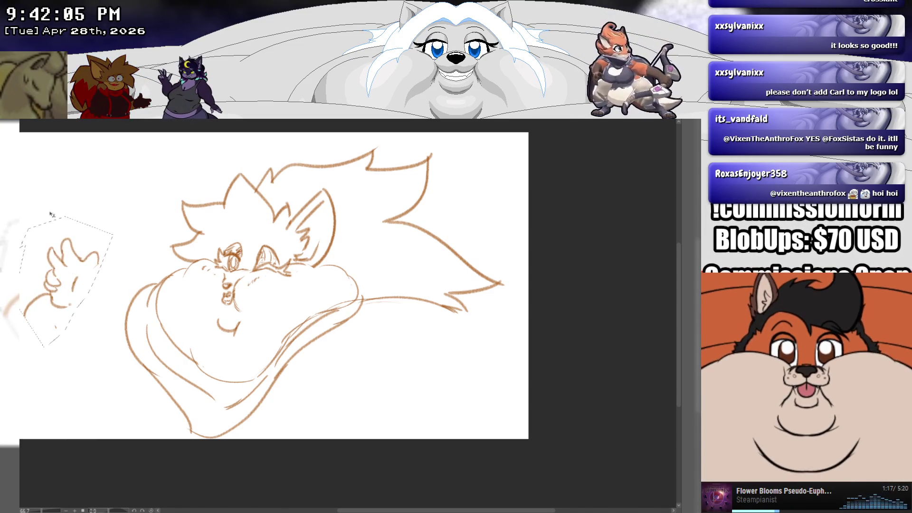
key("ctrl+d")
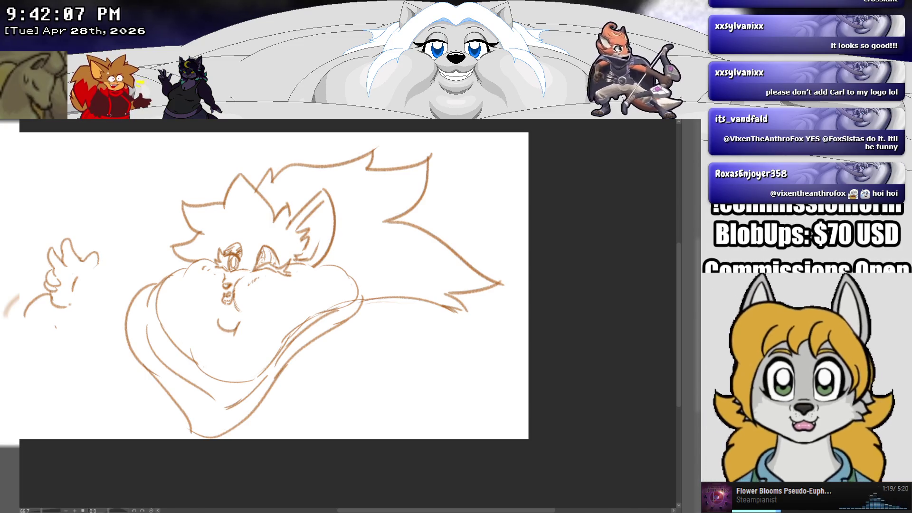
Draw the arm from the waving hand toward the body, extending it past the left edge.
left_click_drag(142, 258, 190, 238)
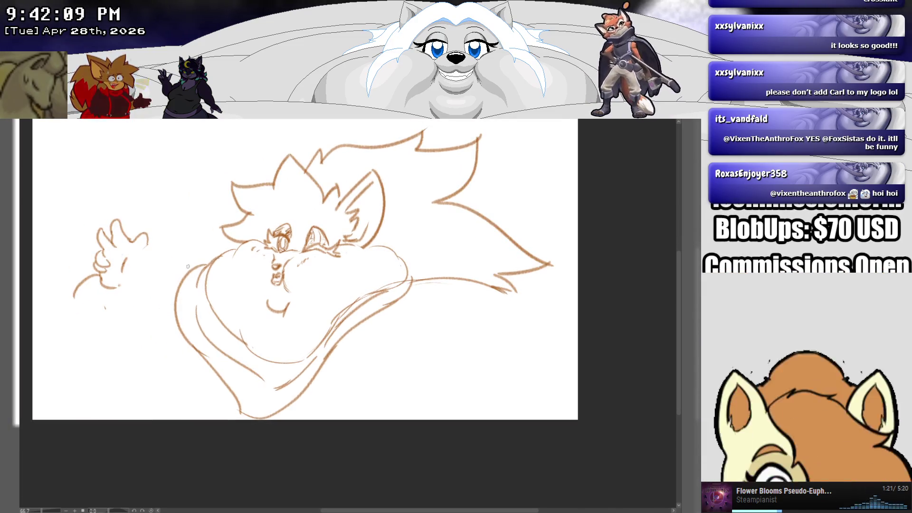
left_click_drag(112, 285, 205, 265)
left_click_drag(175, 280, 85, 322)
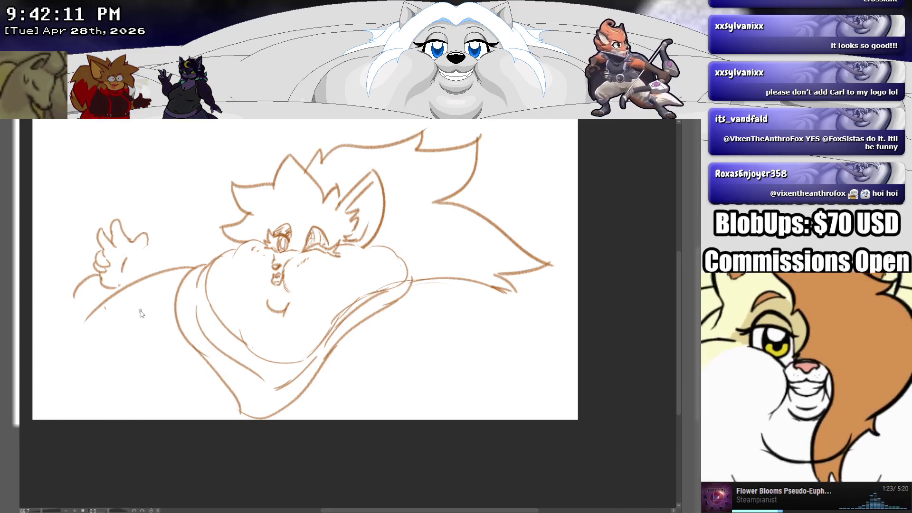
key("ctrl+z")
left_click_drag(192, 267, 107, 314)
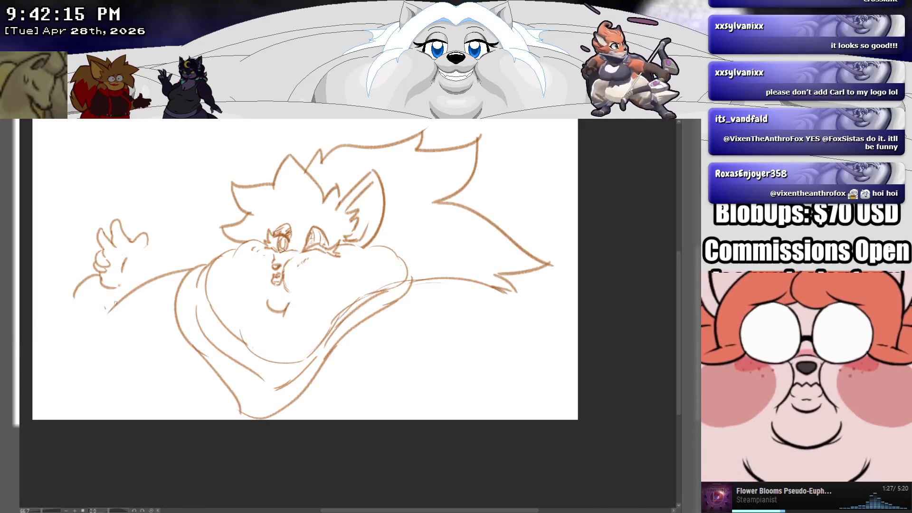
left_click_drag(75, 291, 17, 318)
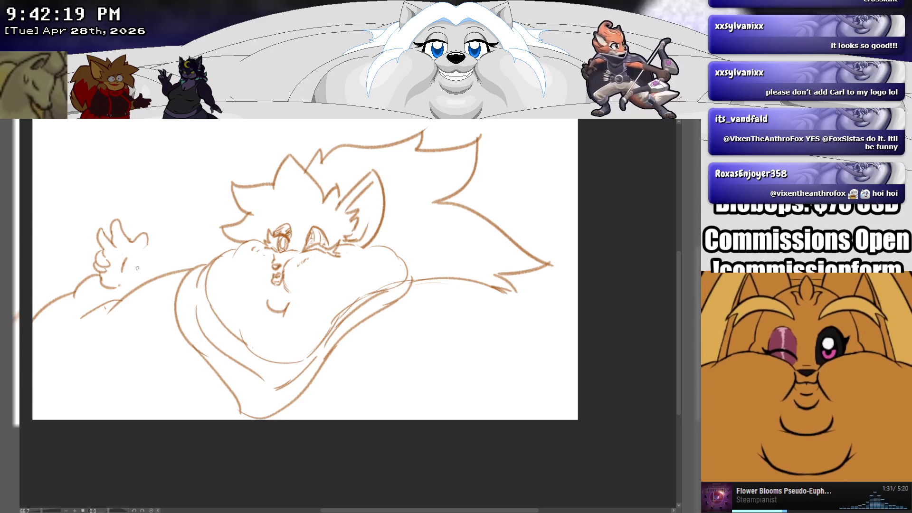
Close the raised hand's right side, redraw a shorter lower-left torso line, and start enclosing the belly area.
left_click_drag(144, 249, 157, 278)
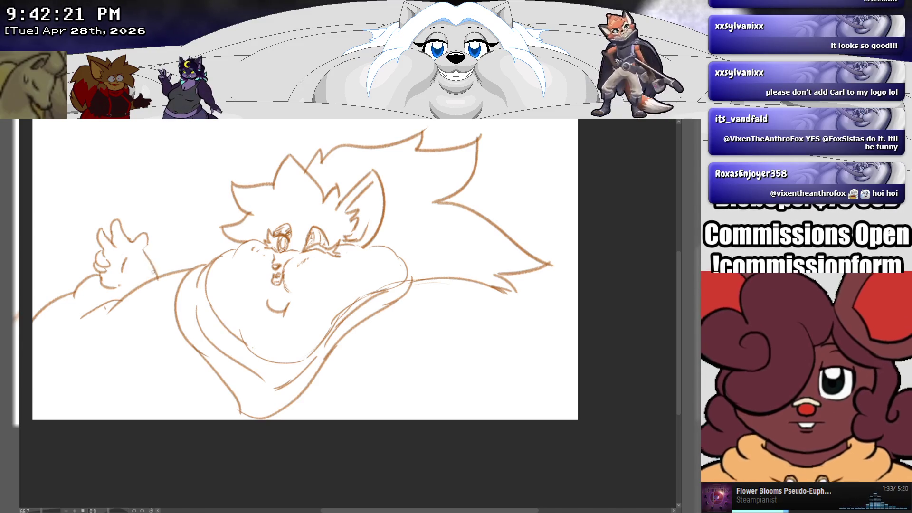
left_click_drag(145, 244, 149, 268)
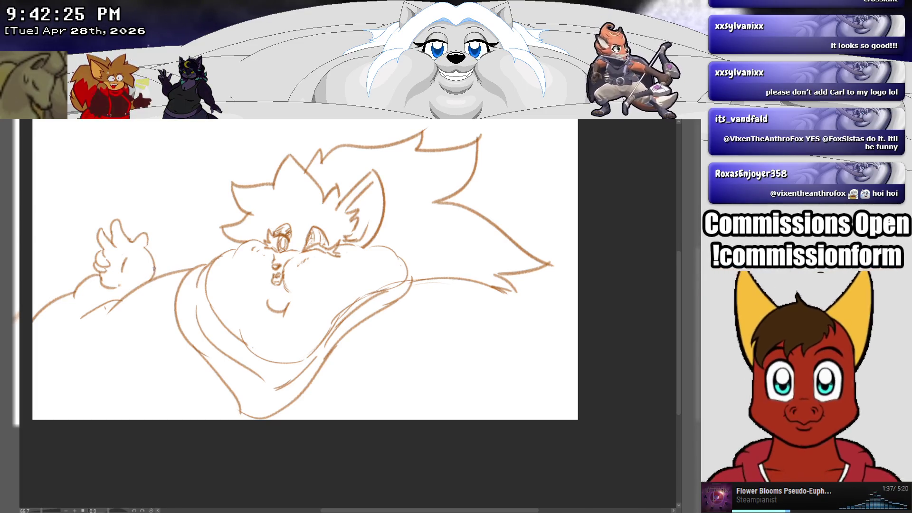
mouse_move(155, 271)
left_mouse_down()
mouse_move(169, 292)
mouse_move(183, 418)
left_mouse_up()
key("ctrl+z")
left_click_drag(169, 291, 207, 392)
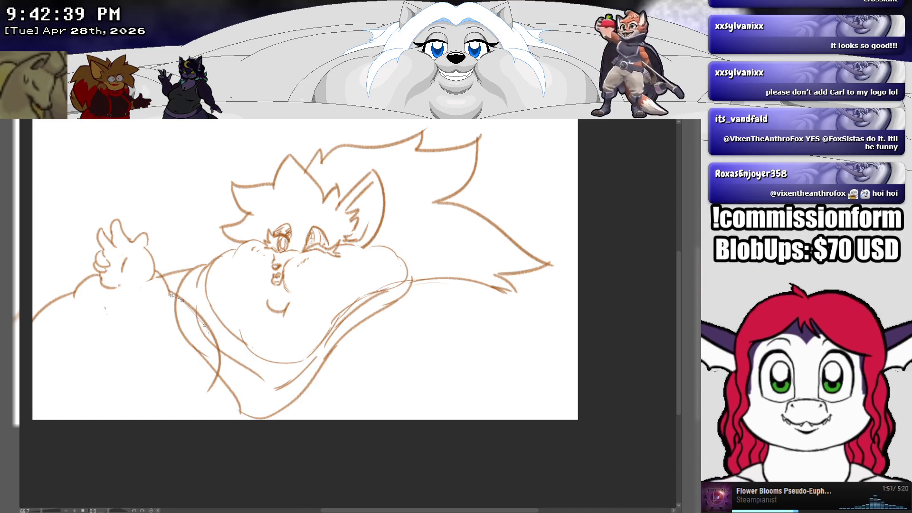
left_click(194, 387)
left_click(149, 332)
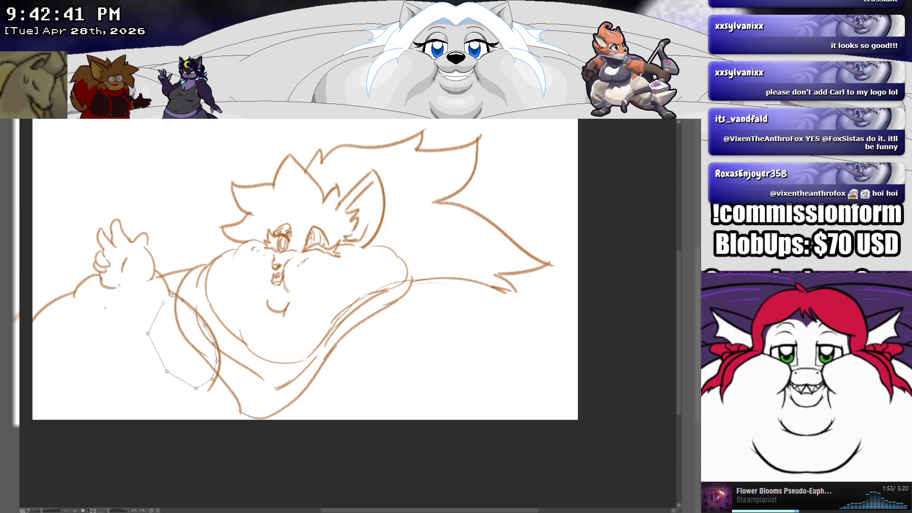
Deselect the lower-left belly area and extend the left body line to the canvas bottom.
left_click(170, 296)
key("ctrl+d")
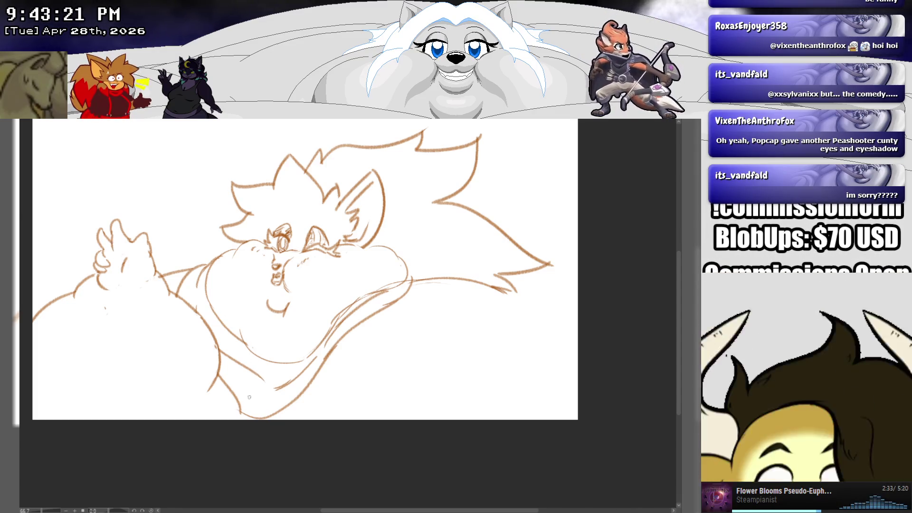
left_click_drag(215, 386, 199, 419)
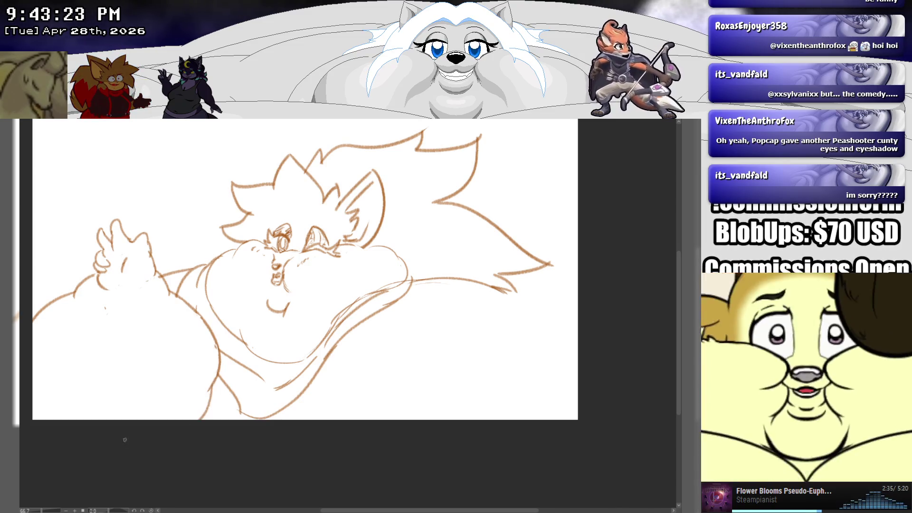
Draw two belly folds down to the bottom edge and the belly's right curve out to the edge.
mouse_move(439, 279)
left_mouse_down()
mouse_move(378, 328)
mouse_move(362, 360)
mouse_move(458, 276)
mouse_move(577, 335)
left_mouse_up()
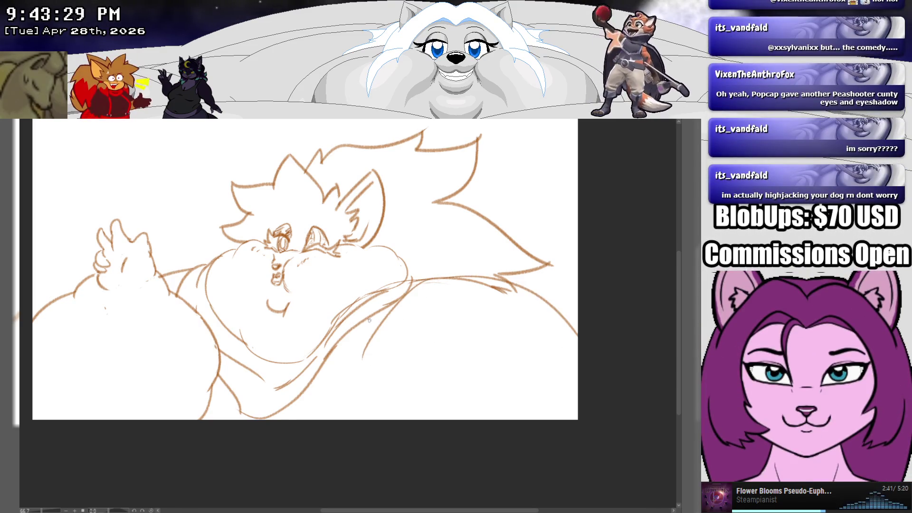
key("ctrl+z")
key("ctrl+z")
left_click_drag(394, 304, 376, 427)
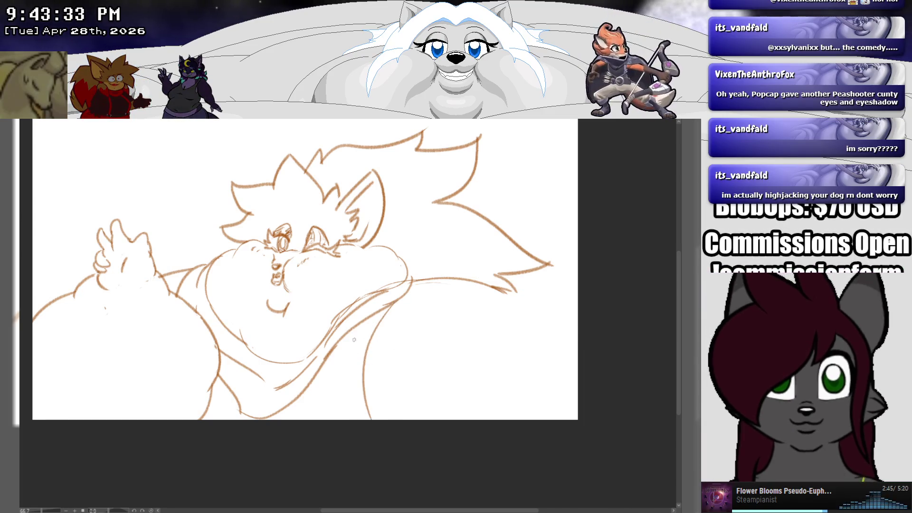
left_click_drag(371, 320, 345, 428)
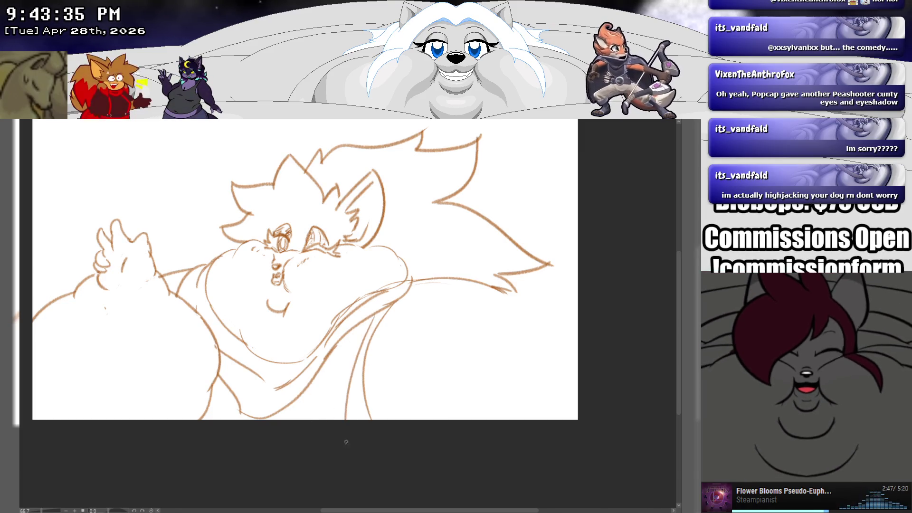
mouse_move(403, 290)
left_mouse_down()
mouse_move(524, 304)
mouse_move(578, 359)
left_mouse_up()
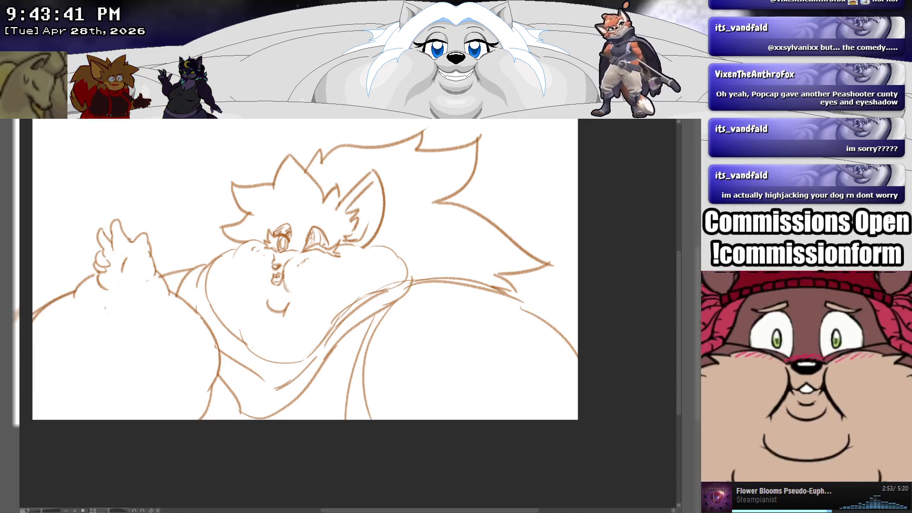
Join a short segment onto the right belly curve and add a line under the right cheek.
left_click_drag(510, 290, 538, 307)
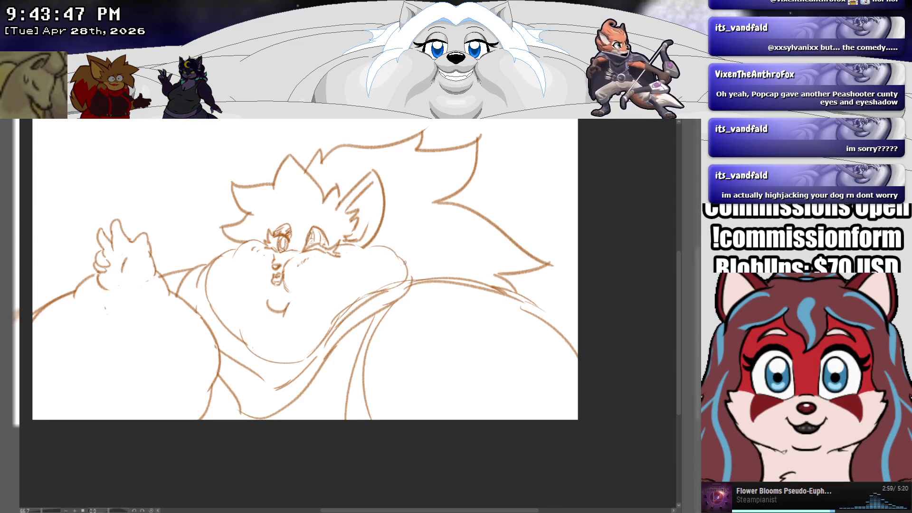
left_click_drag(398, 265, 381, 275)
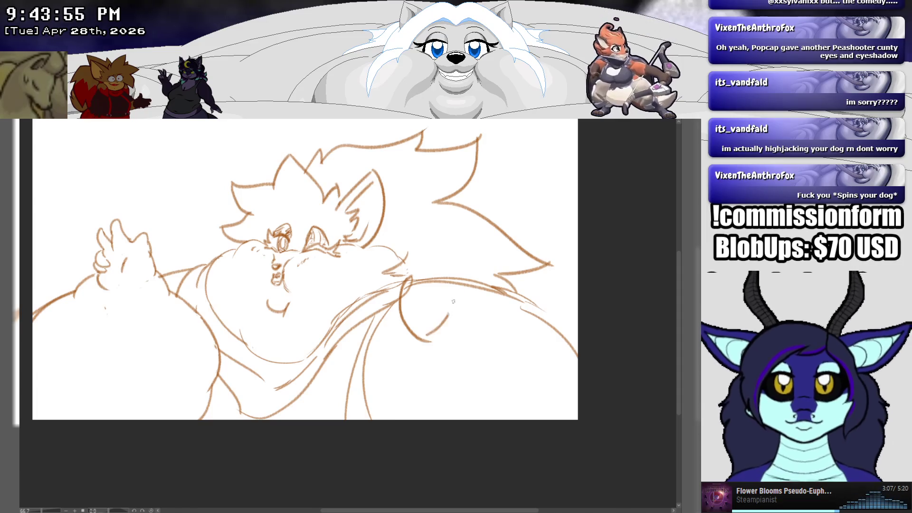
mouse_move(407, 280)
left_mouse_down()
mouse_move(416, 320)
mouse_move(456, 274)
mouse_move(393, 328)
mouse_move(439, 262)
mouse_move(451, 280)
mouse_move(442, 276)
left_mouse_up()
key("ctrl+z")
key("ctrl+z")
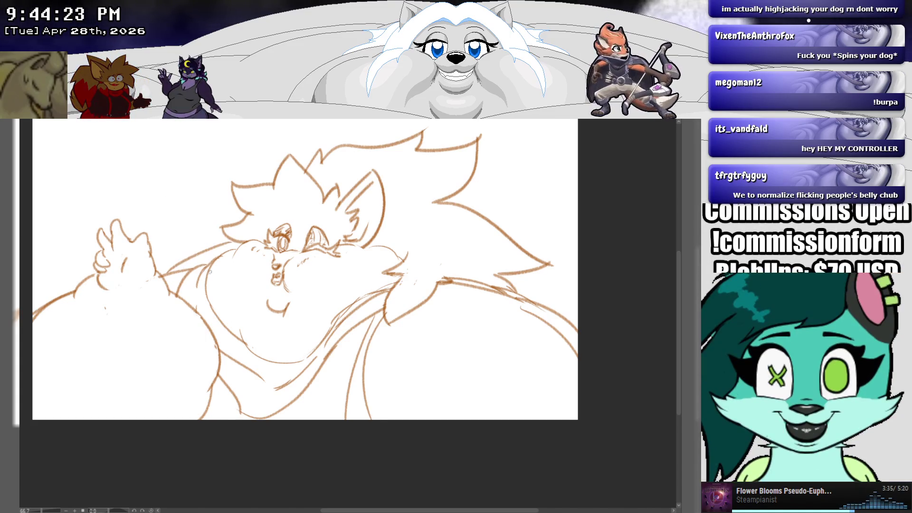
Draw tail contours to the right and top-right edges, add a small heart by the face, and start the caption.
left_click_drag(515, 272, 575, 286)
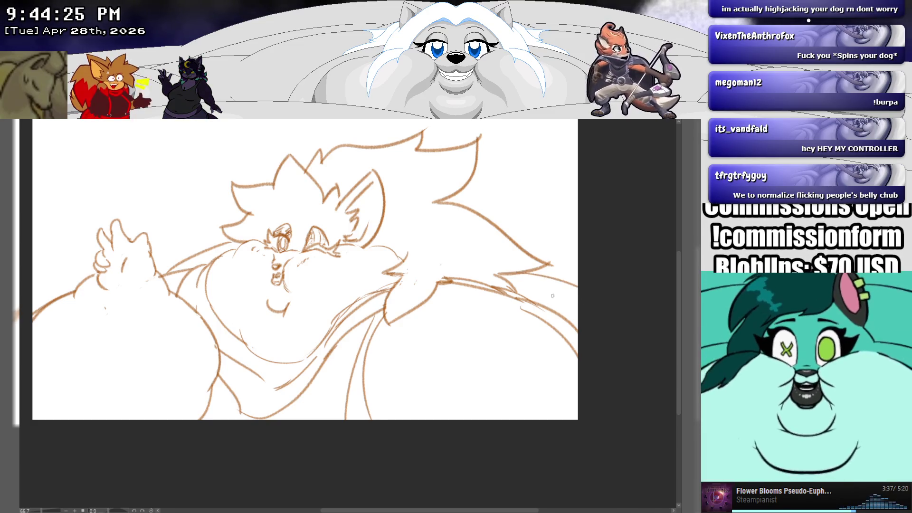
left_click_drag(522, 249, 582, 242)
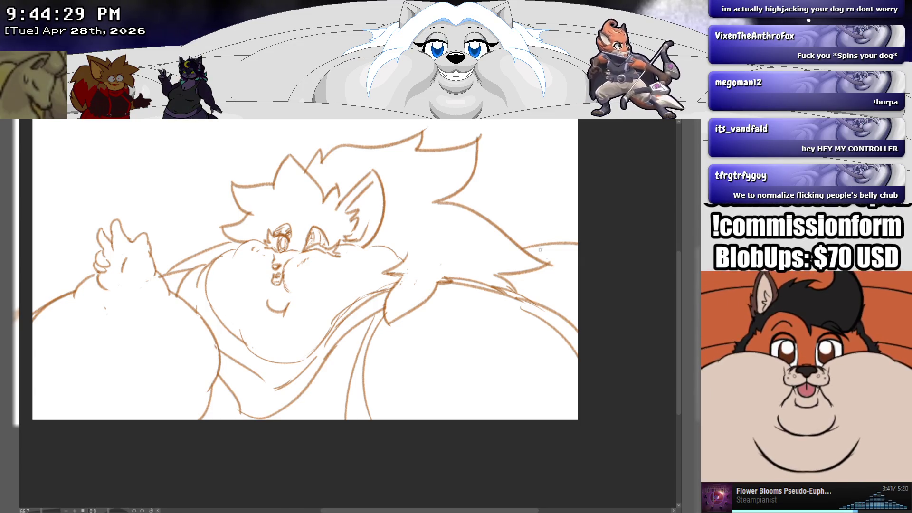
left_click_drag(463, 207, 538, 139)
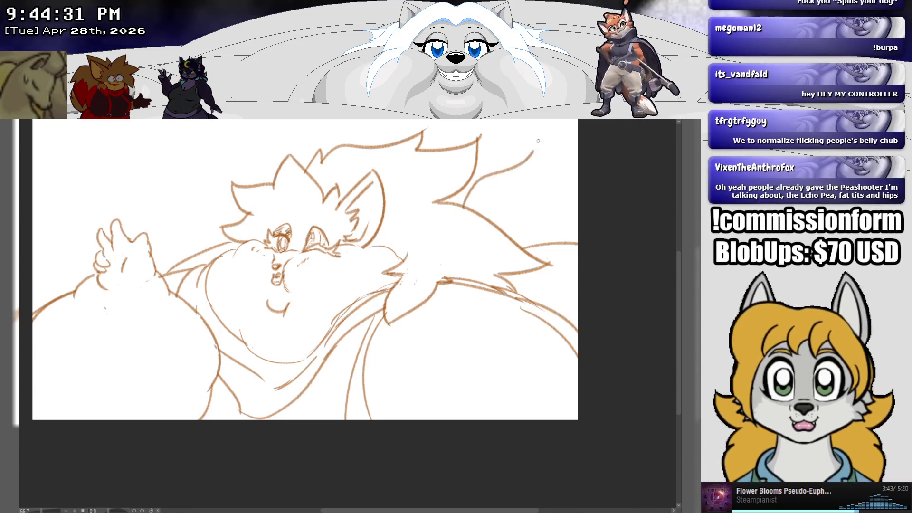
key("ctrl+z")
mouse_move(467, 204)
left_mouse_down()
mouse_move(576, 144)
mouse_move(569, 160)
left_mouse_up()
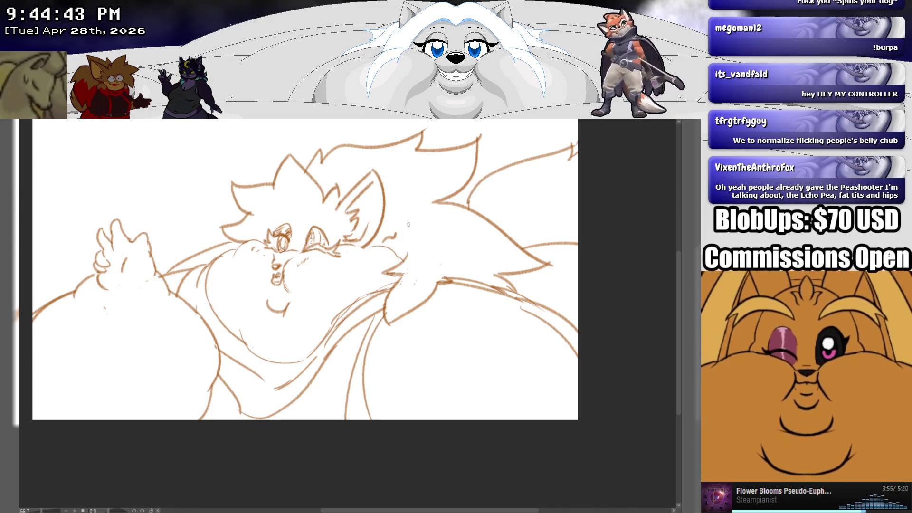
left_click_drag(410, 232, 408, 229)
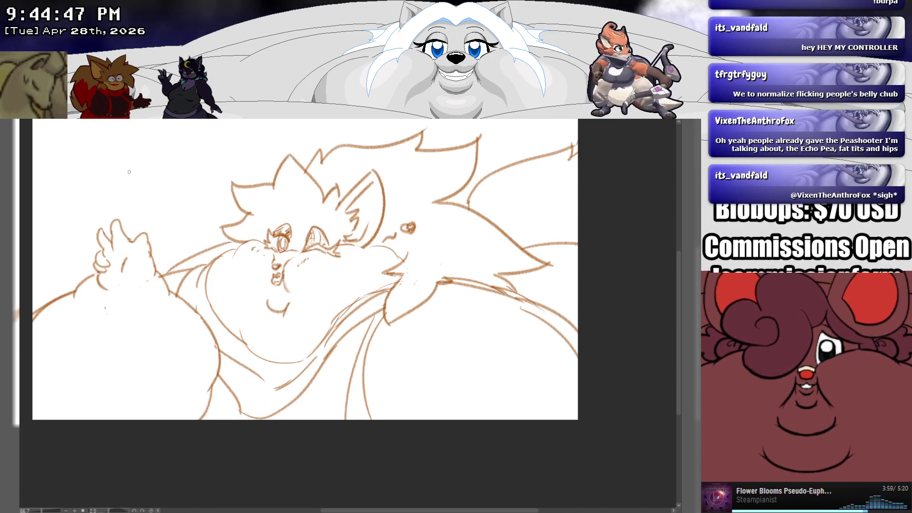
mouse_move(145, 158)
left_mouse_down()
mouse_move(131, 165)
mouse_move(139, 175)
mouse_move(157, 168)
left_mouse_up()
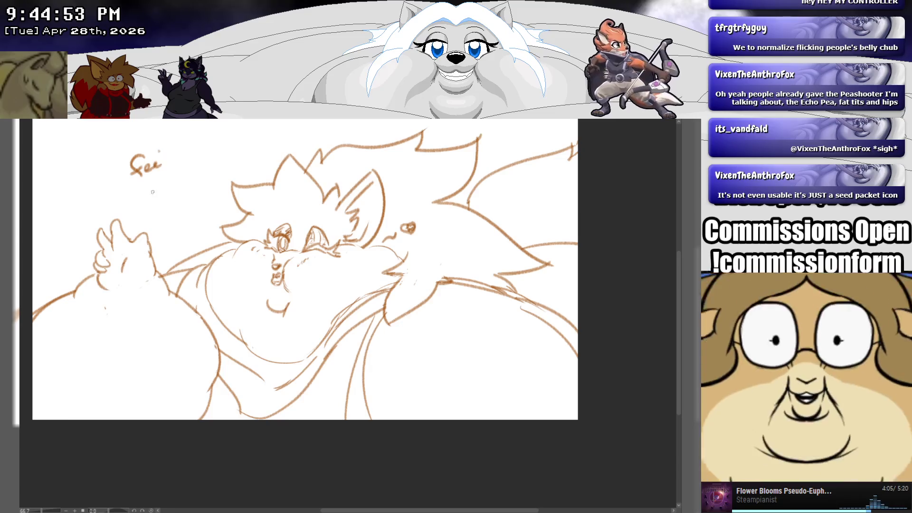
Redo the last letter of 'feelin'', then write 'cute' and 'today~' beneath it.
key("ctrl+z")
mouse_move(152, 167)
left_mouse_down()
mouse_move(181, 155)
mouse_move(161, 188)
mouse_move(172, 183)
left_mouse_up()
left_click(167, 150)
mouse_move(174, 164)
left_mouse_down()
mouse_move(174, 204)
mouse_move(180, 193)
left_mouse_up()
mouse_move(184, 191)
left_mouse_down()
mouse_move(195, 187)
mouse_move(199, 199)
mouse_move(221, 176)
left_mouse_up()
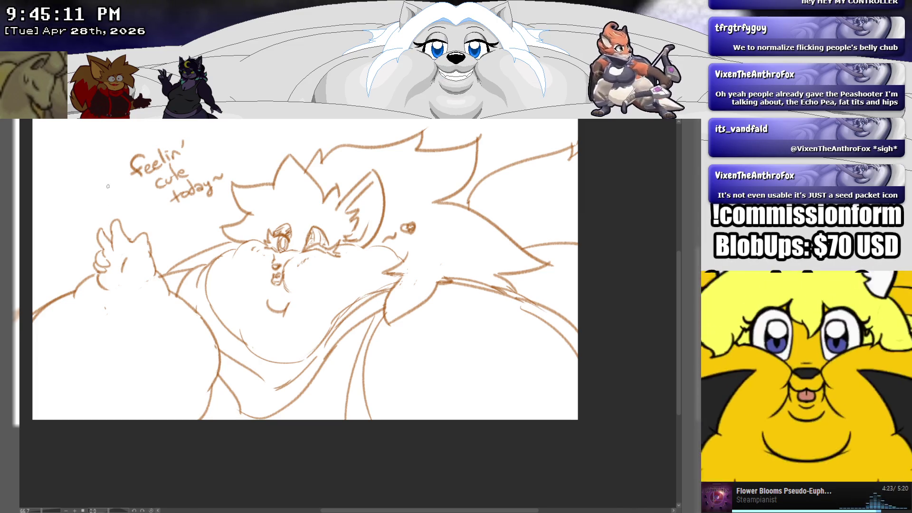
scroll(197, 192, "down", 2)
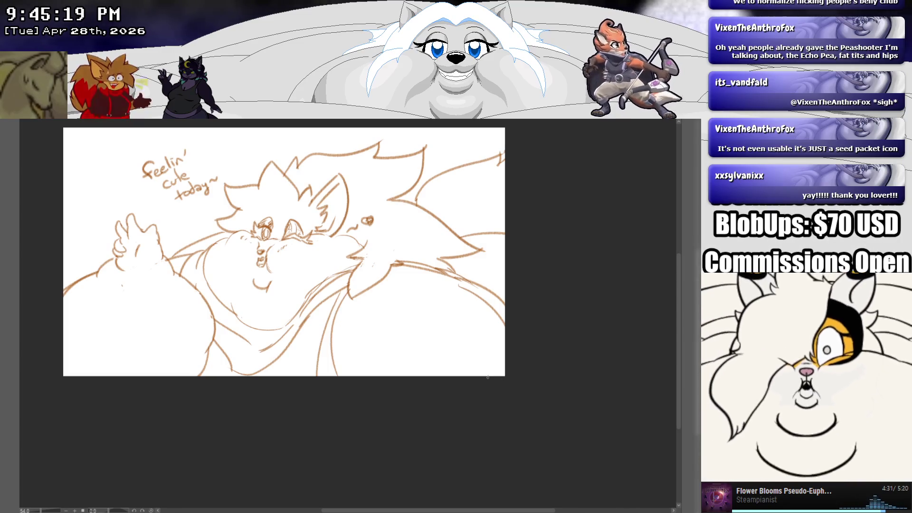
Select everything on the sketch canvas with Ctrl+A, then zoom back in on the drawing.
key("ctrl+a")
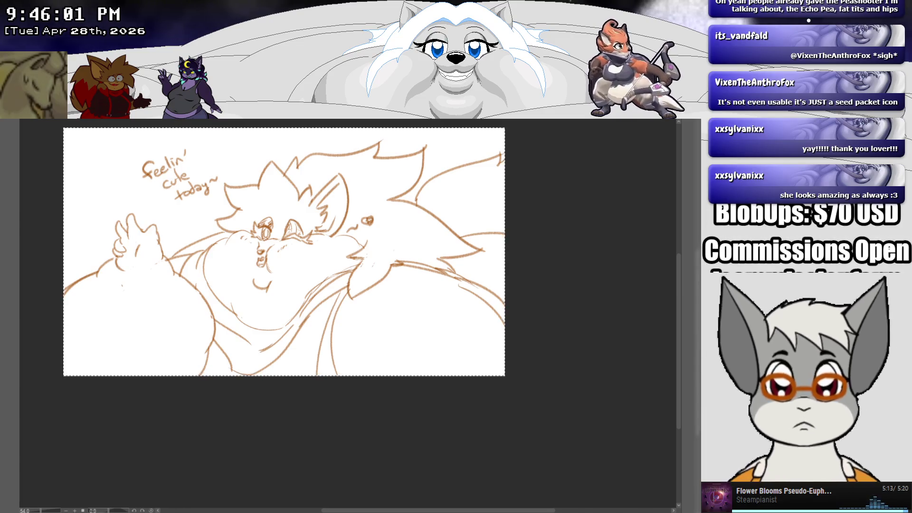
scroll(149, 119, "up", 2)
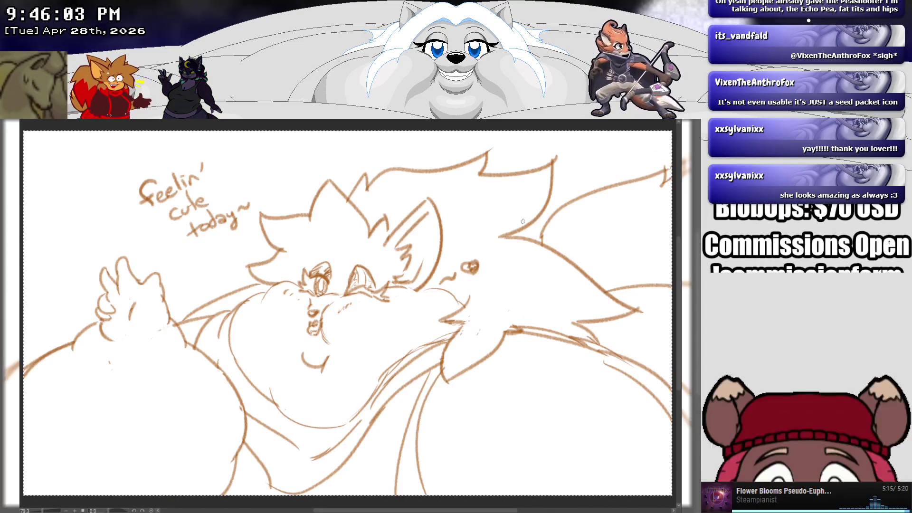
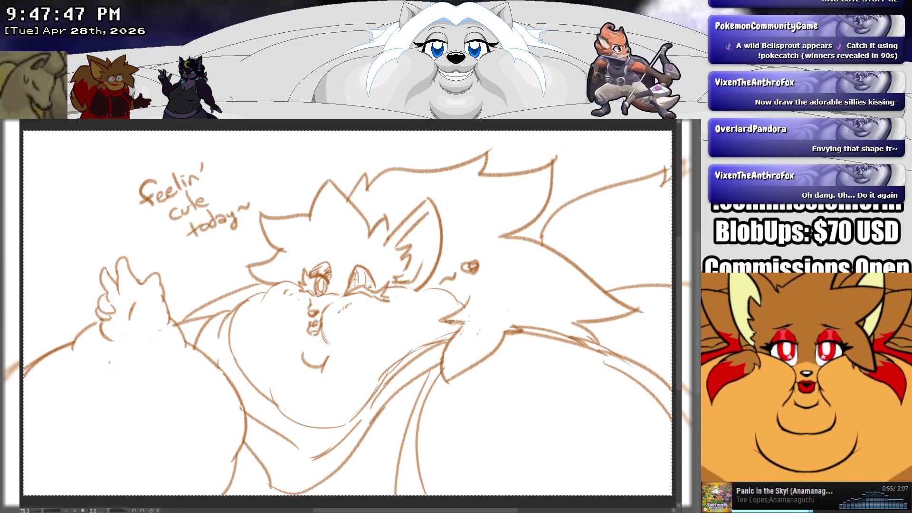
Switch to the glowing-heart painting of the two cuddling characters.
key("ctrl+Tab")
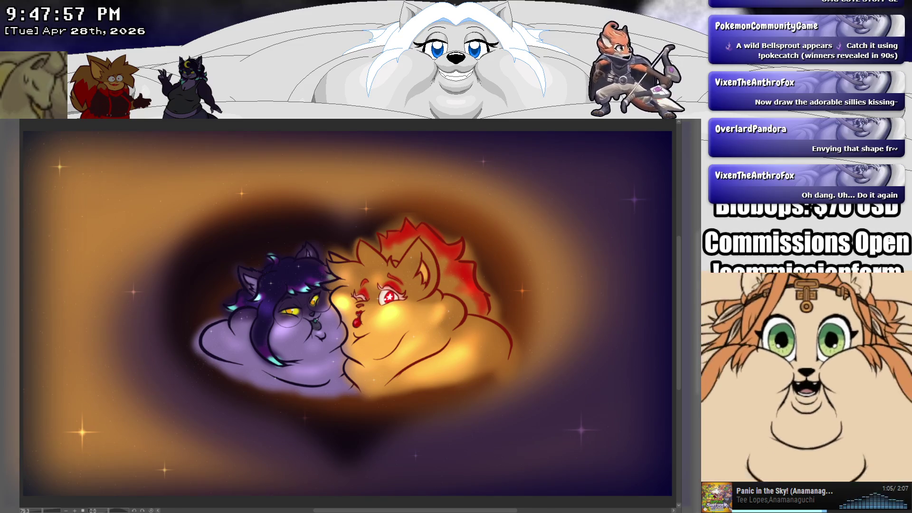
Zoom into the glowing-heart painting, then cycle back past the brown sketch to the coloured illustration.
scroll(470, 356, "up", 1)
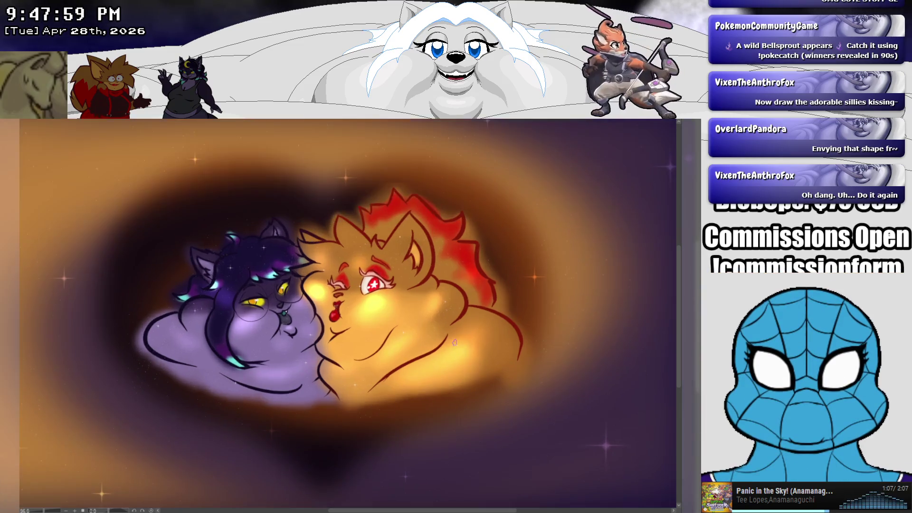
scroll(336, 307, "up", 1)
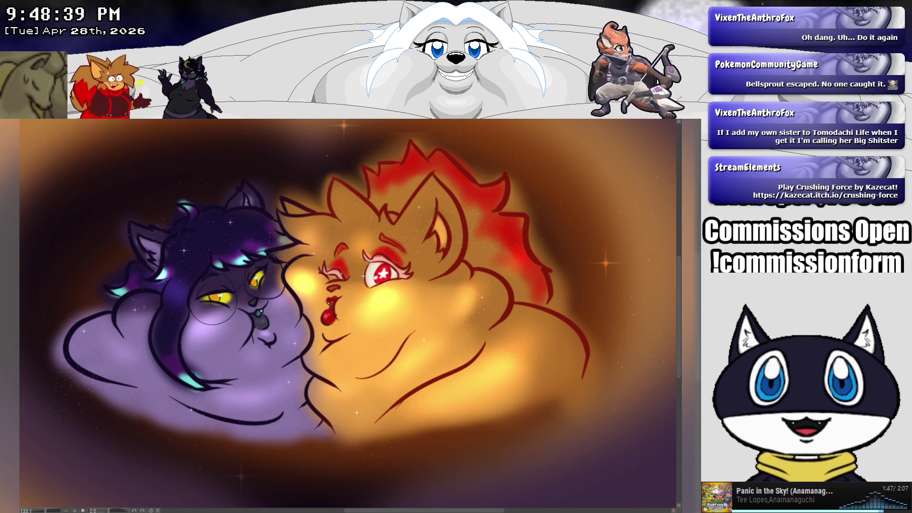
key("ctrl+Tab")
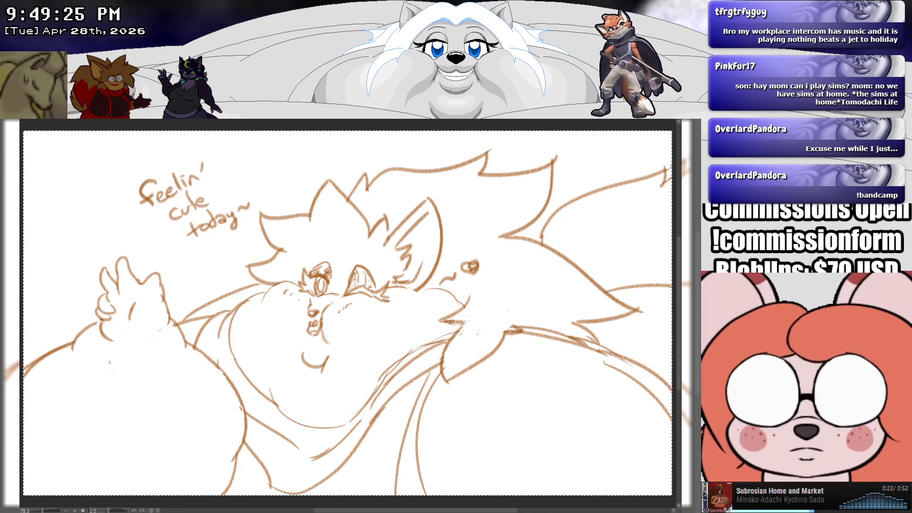
key("ctrl+Tab")
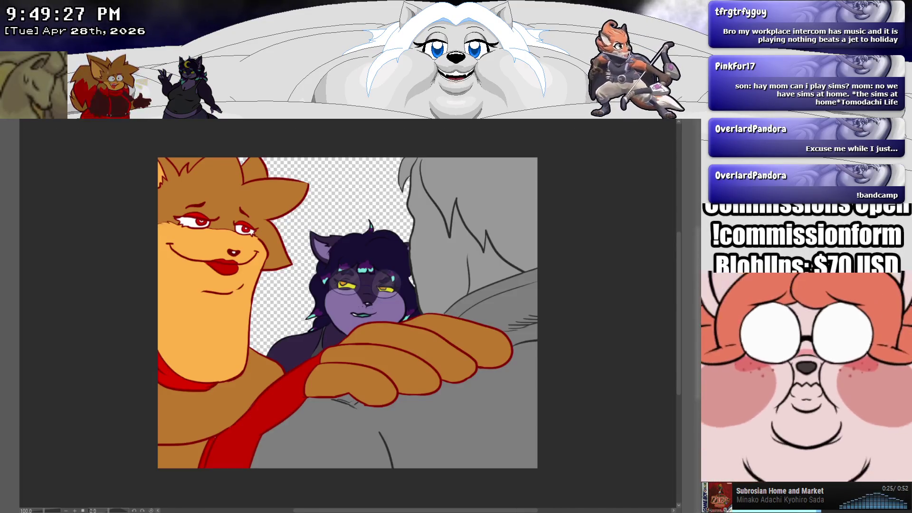
Enlarge the coloured character illustration, then switch to the black-and-white AW YEAH! comic page.
key("ctrl+plus")
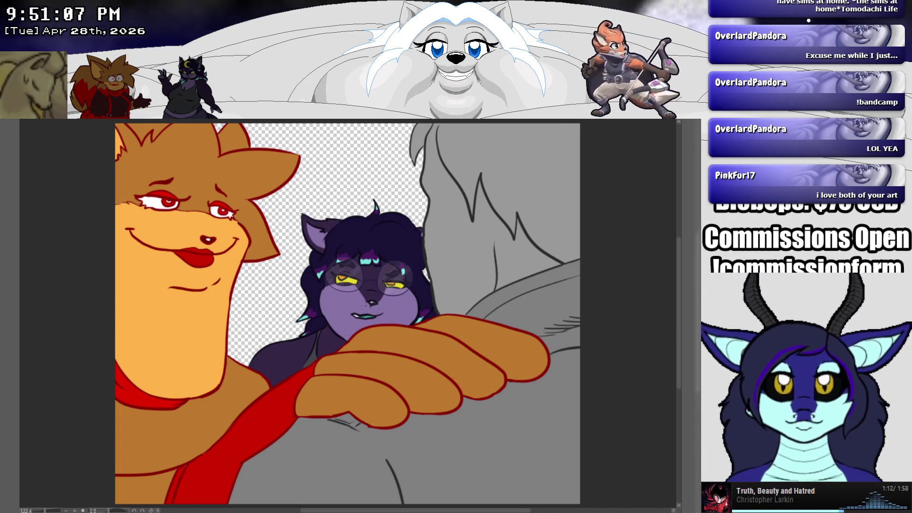
key("ctrl+Tab")
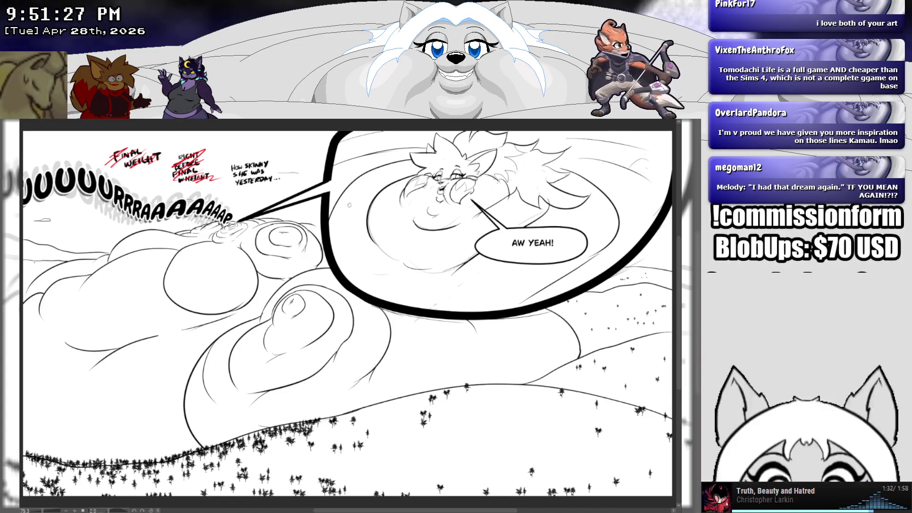
Inspect the comic page's hills at 100%, fit the page to view, and return to the brown sketch.
key("ctrl+alt+0")
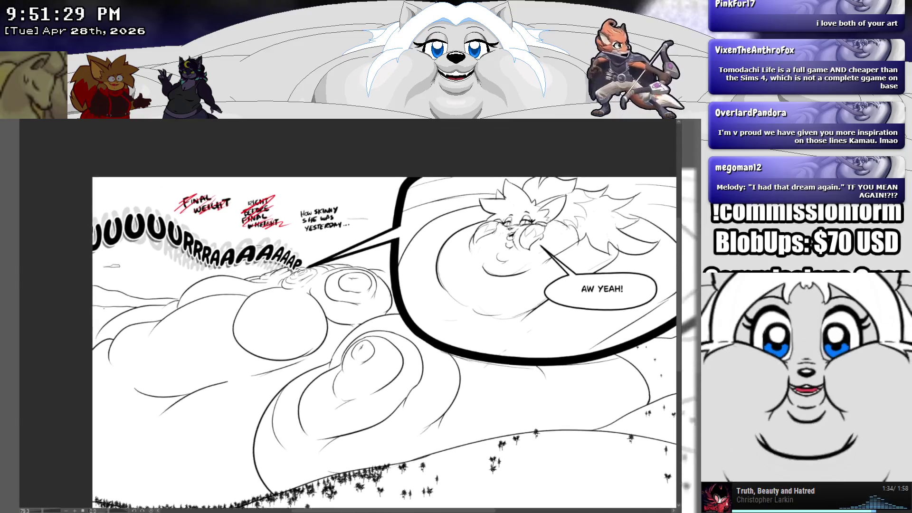
scroll(263, 188, "up", 4)
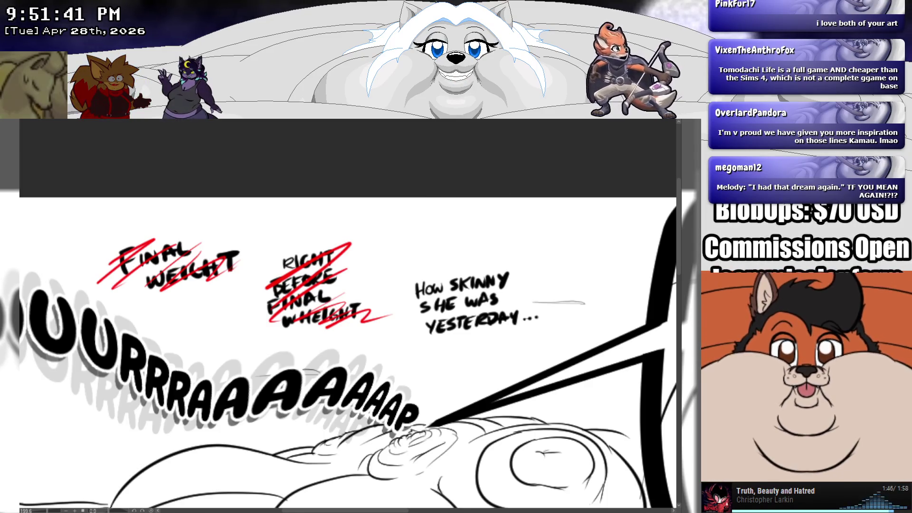
scroll(347, 314, "down", 5)
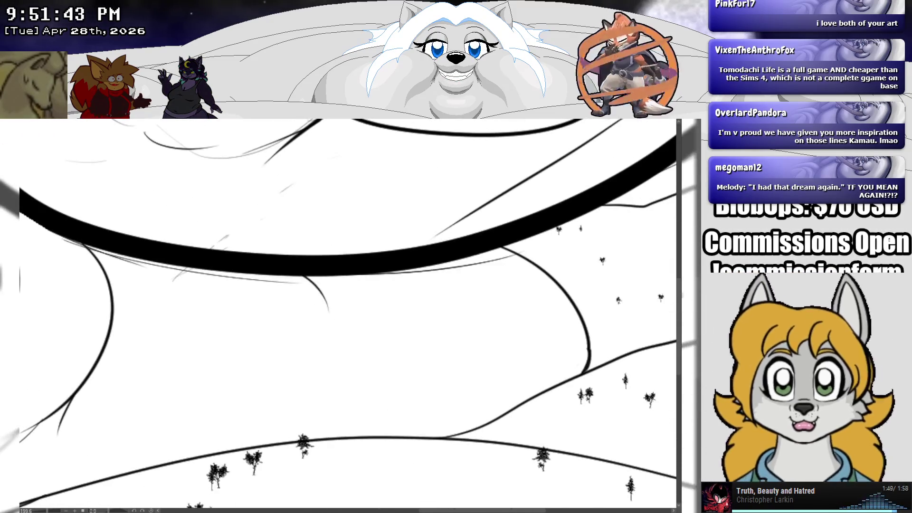
key("ctrl+0")
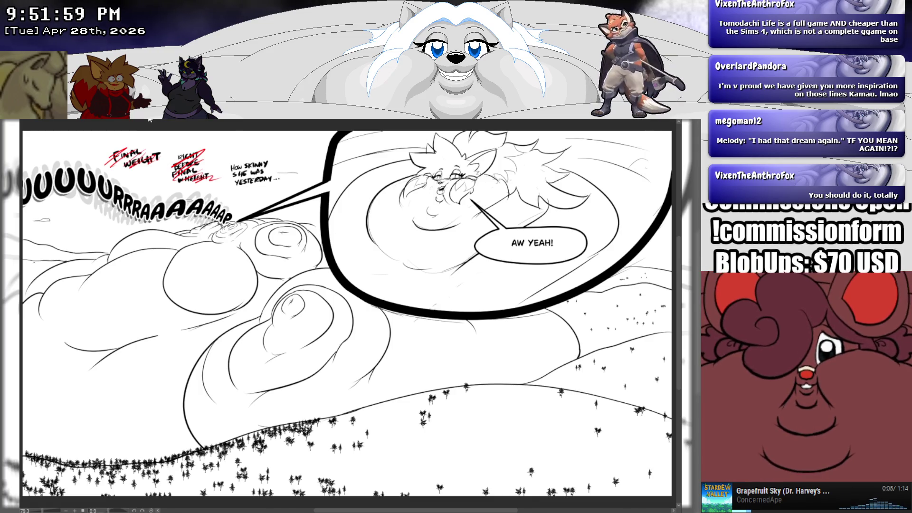
left_click(127, 121)
left_click(79, 119)
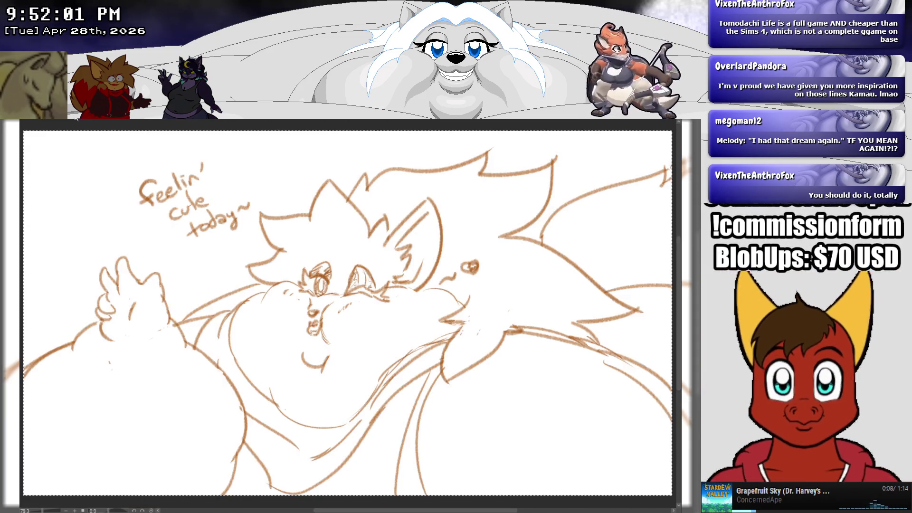
Close the brown sketch, zoom in on the rough face sketch, then switch to the comic page.
left_click(60, 119)
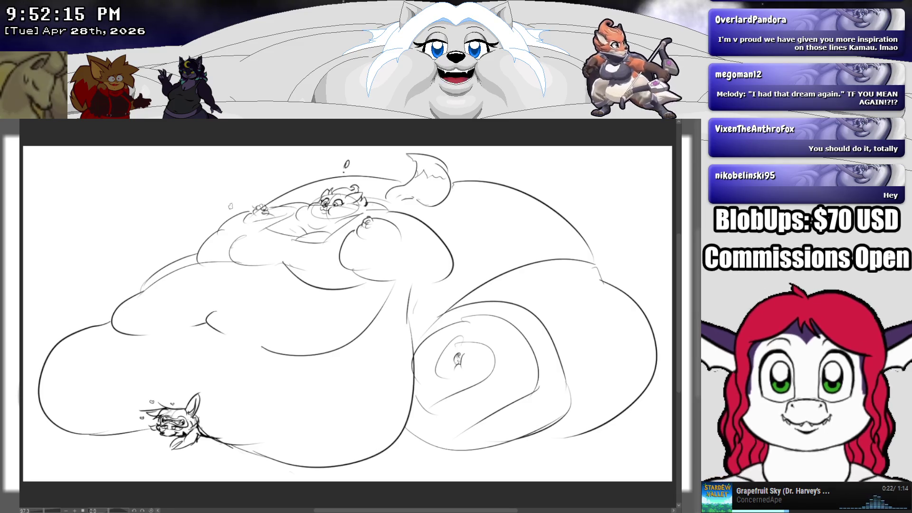
scroll(230, 207, "up", 2)
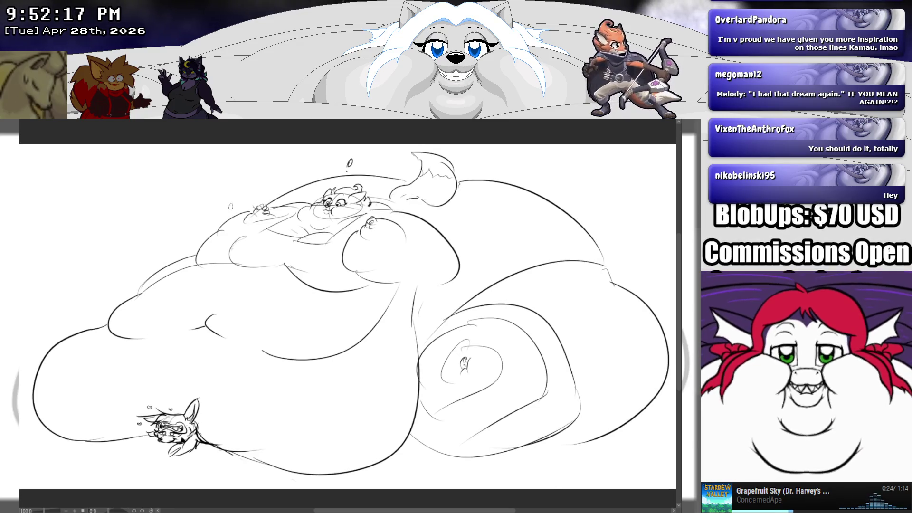
scroll(231, 216, "down", 1)
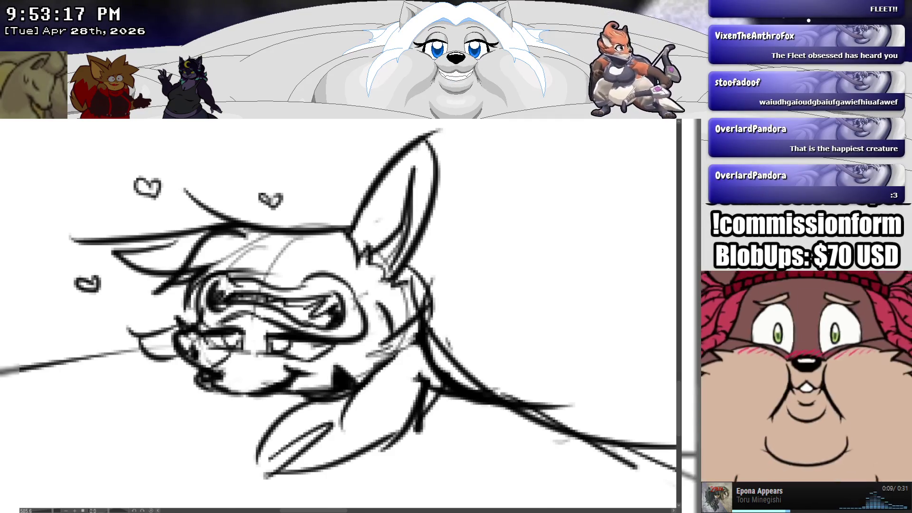
key("ctrl+Tab")
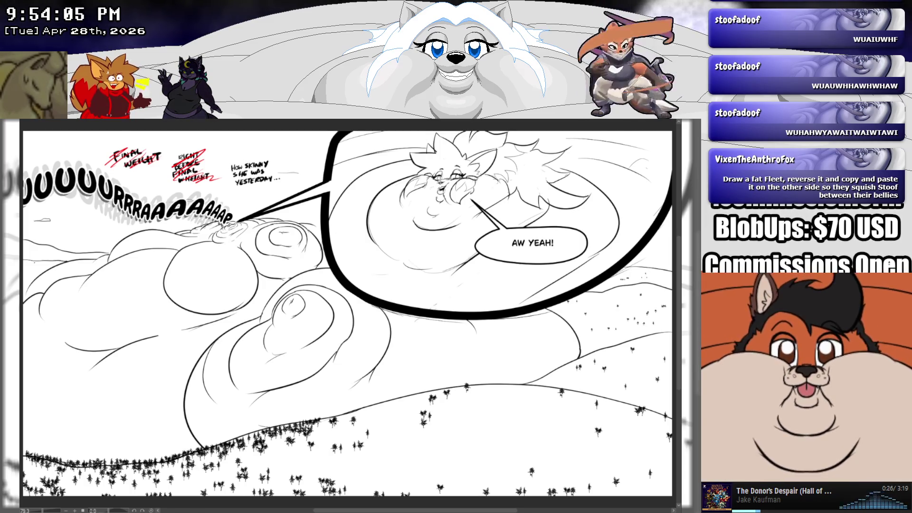
Switch to the 'We ♥ Colossal Kamau' reclining character sketch.
key("ctrl+Tab")
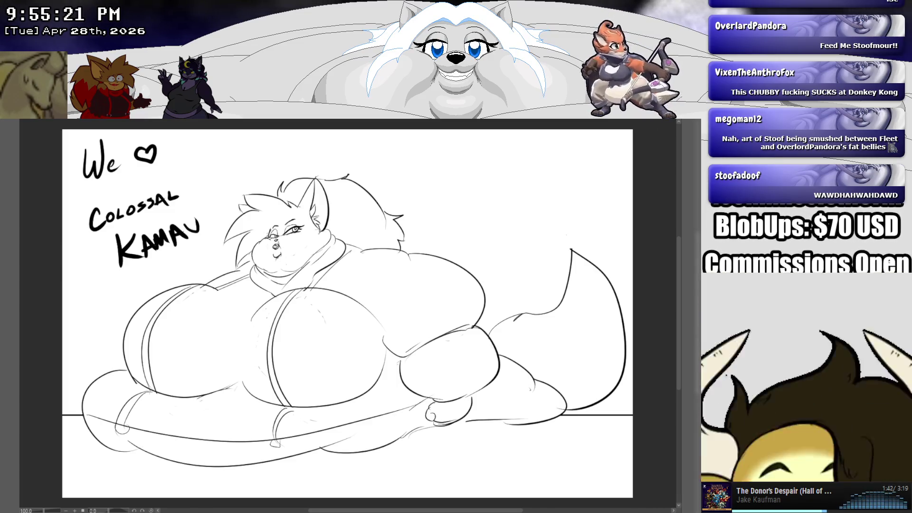
Bring up the other open drawing with the huge reclining character.
key("ctrl+Tab")
key("ctrl+Tab")
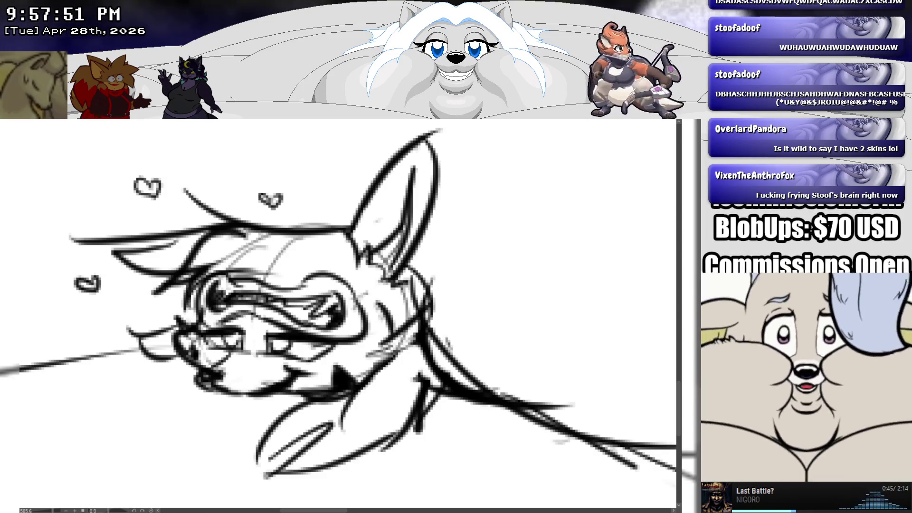
Undo the stray stroke, zoom out to see the full body, then move to the blank canvas.
key("ctrl+minus")
key("ctrl+minus")
key("ctrl+minus")
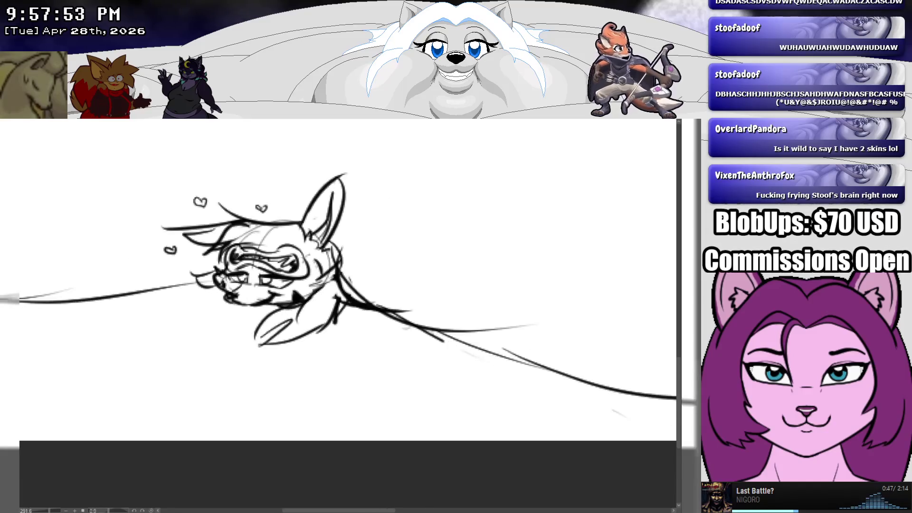
key("ctrl+z")
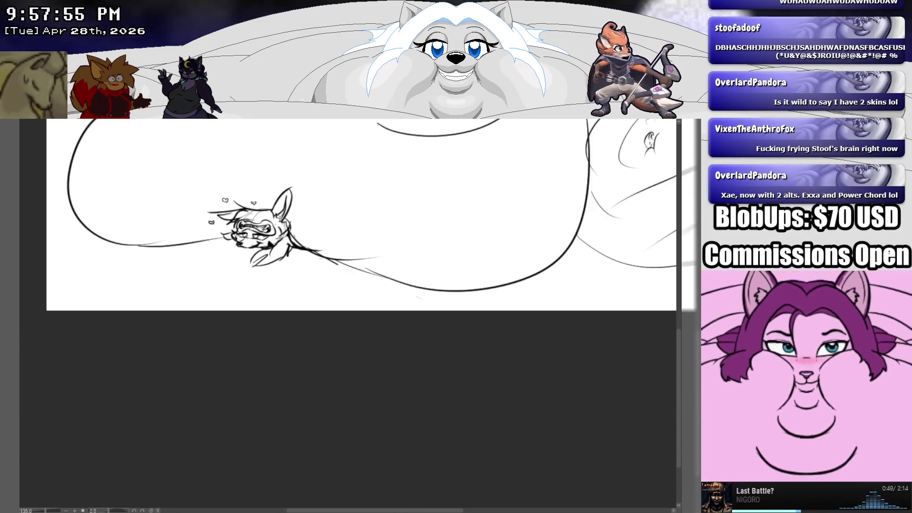
key("ctrl+minus")
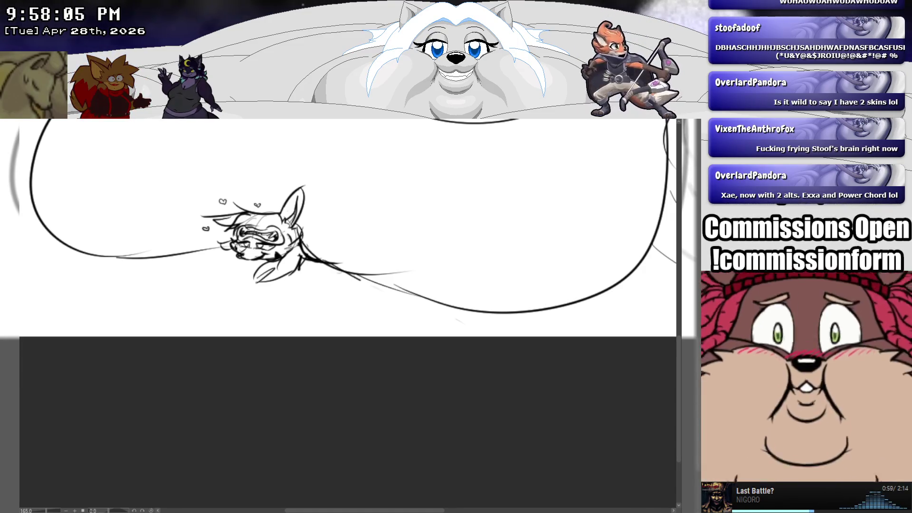
scroll(169, 193, "down", 1)
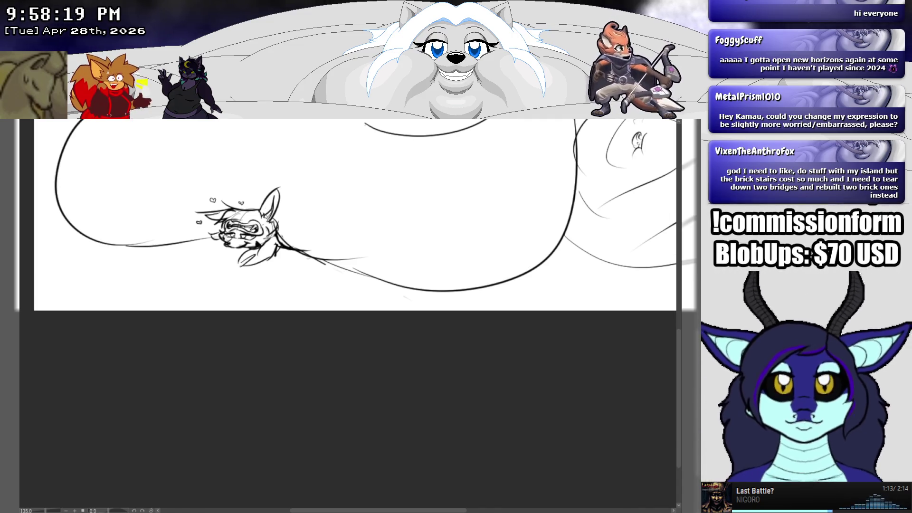
key("ctrl+Tab")
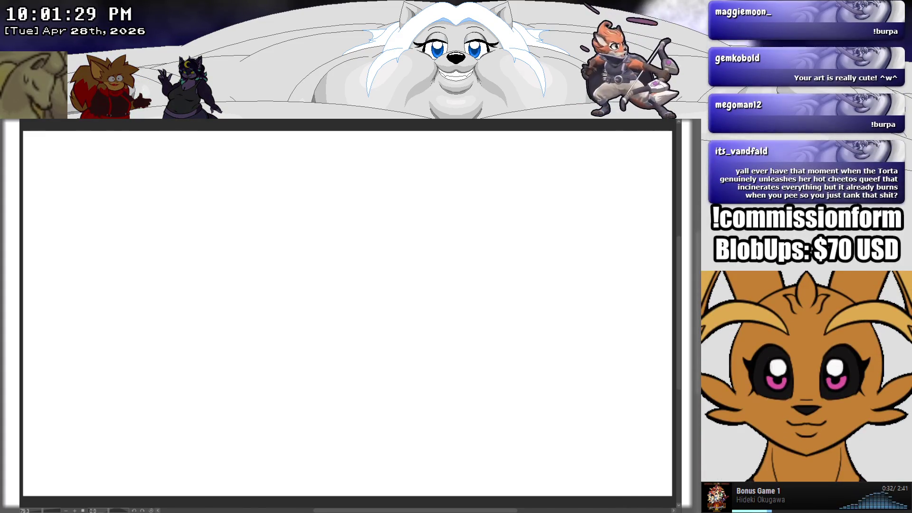
Switch from Clip Studio Paint to the Weighted Dice project in GB Studio.
key("alt+Tab")
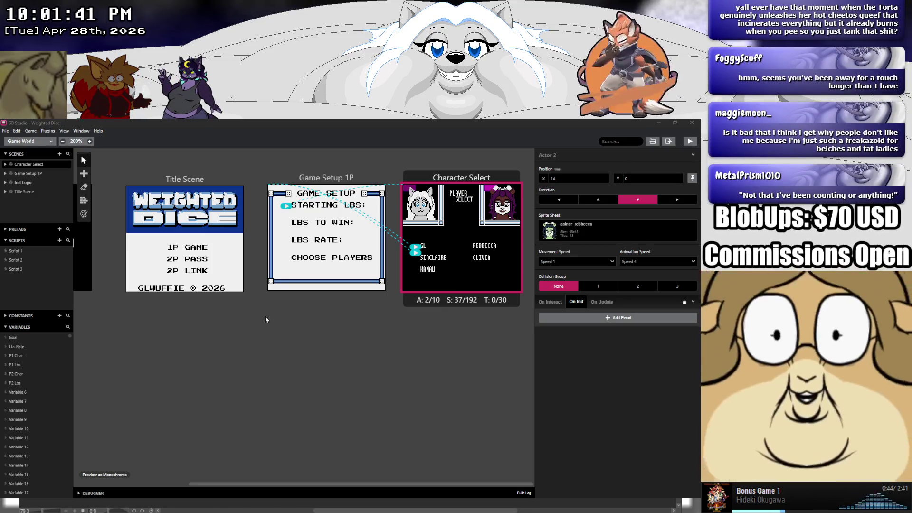
left_click(265, 318)
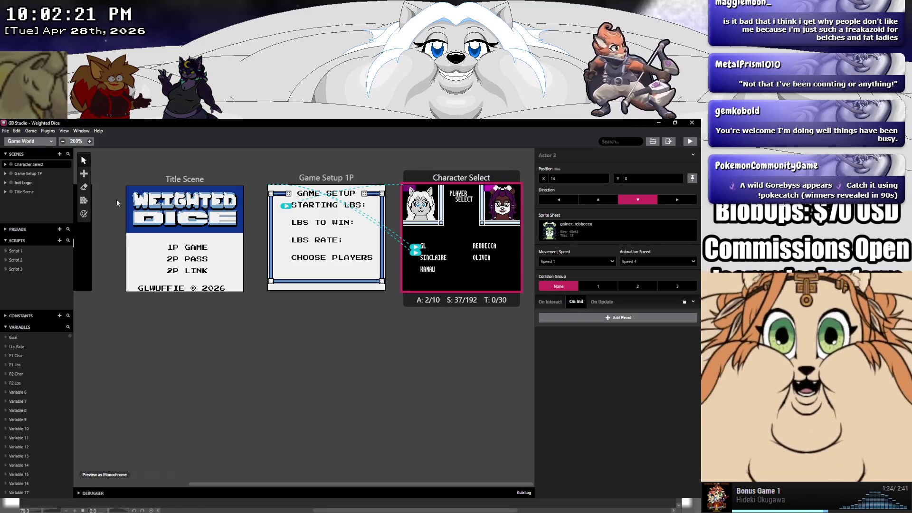
Give Actor 2 the 'blank' sprite sheet and launch a test run of Weighted Dice.
left_click(579, 229)
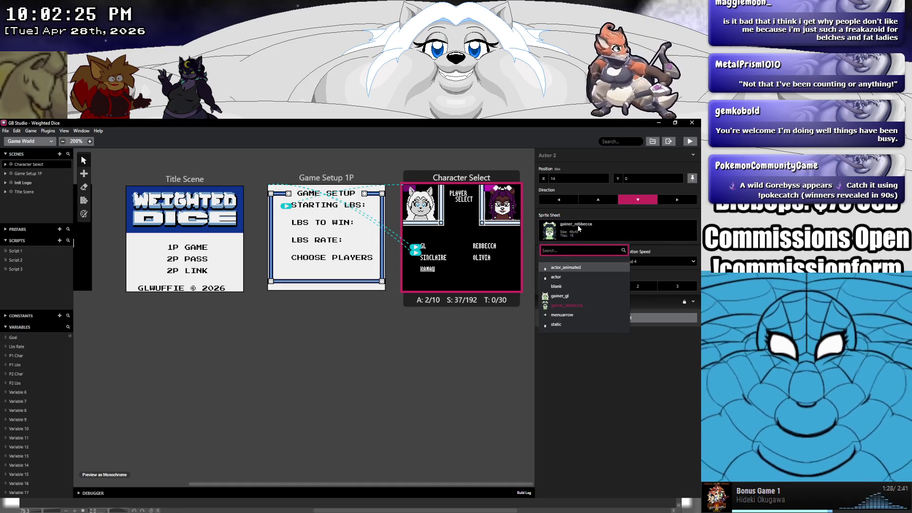
left_click(560, 286)
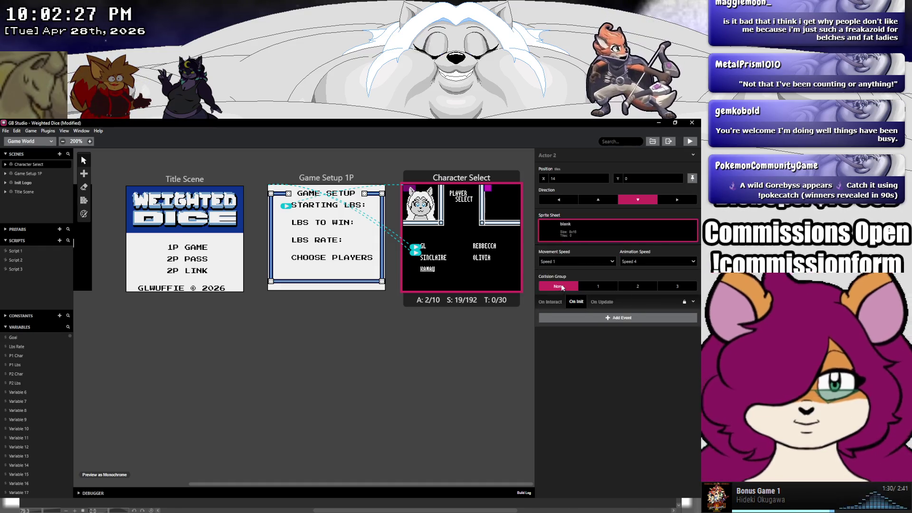
left_click(686, 143)
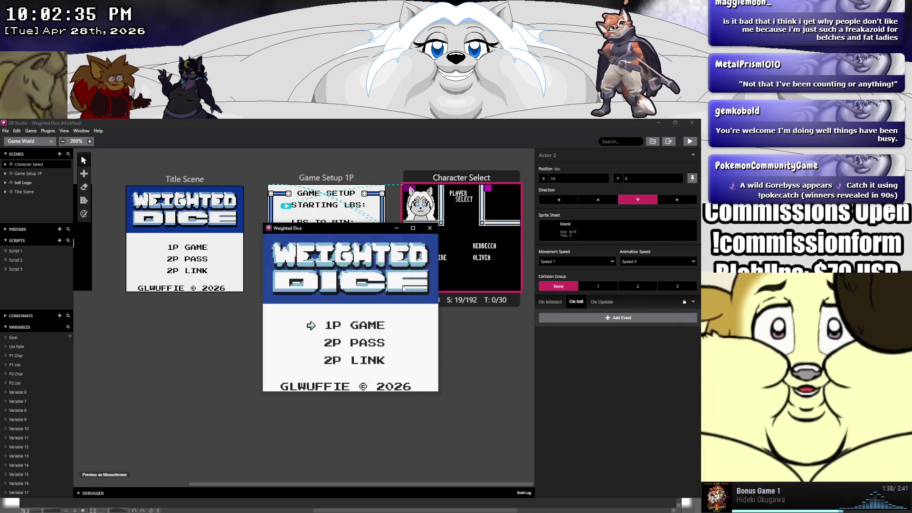
Choose 1P GAME and advance to Player Select to check the portraits, then close the test window.
key("z")
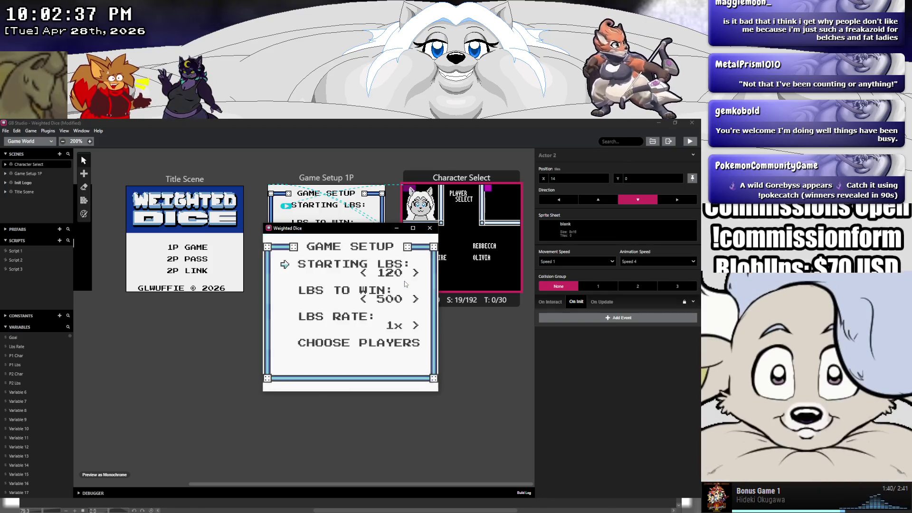
key("z")
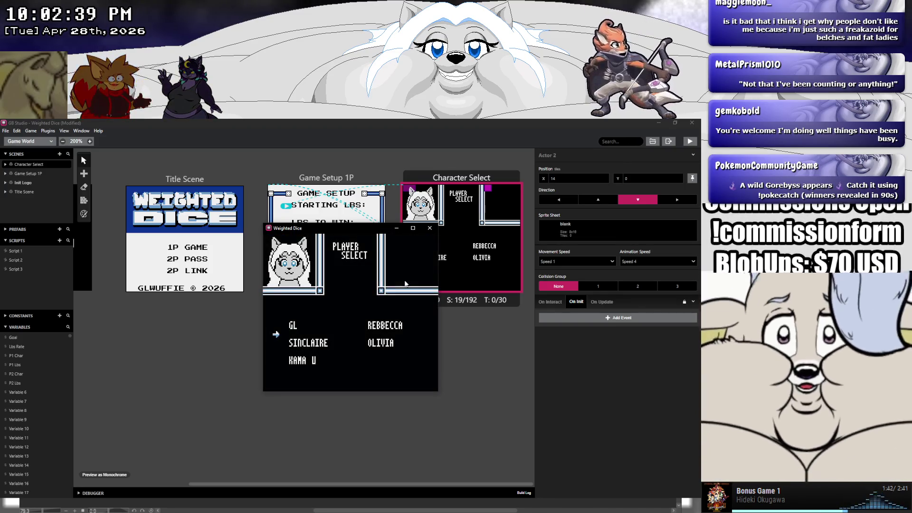
left_click(430, 229)
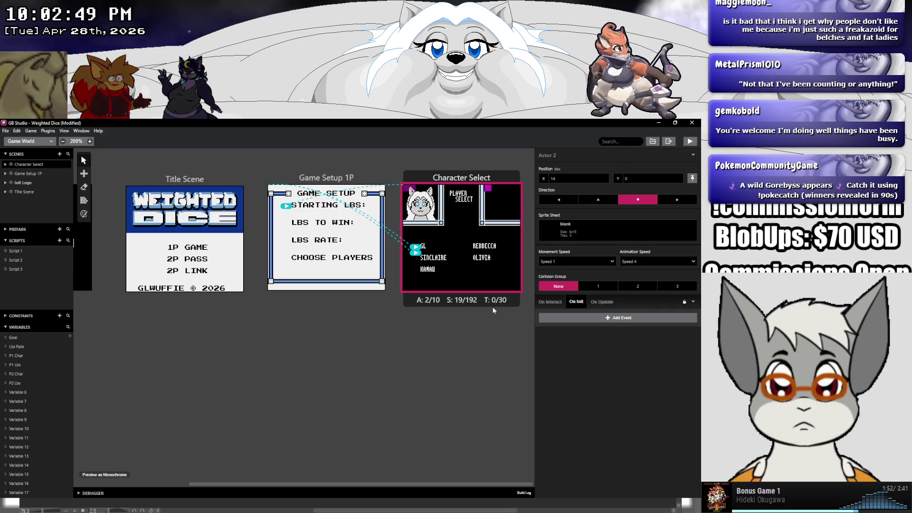
Inspect the actor's interaction script, the portrait Actor 1, and the Game Setup 1P scene.
left_click(543, 302)
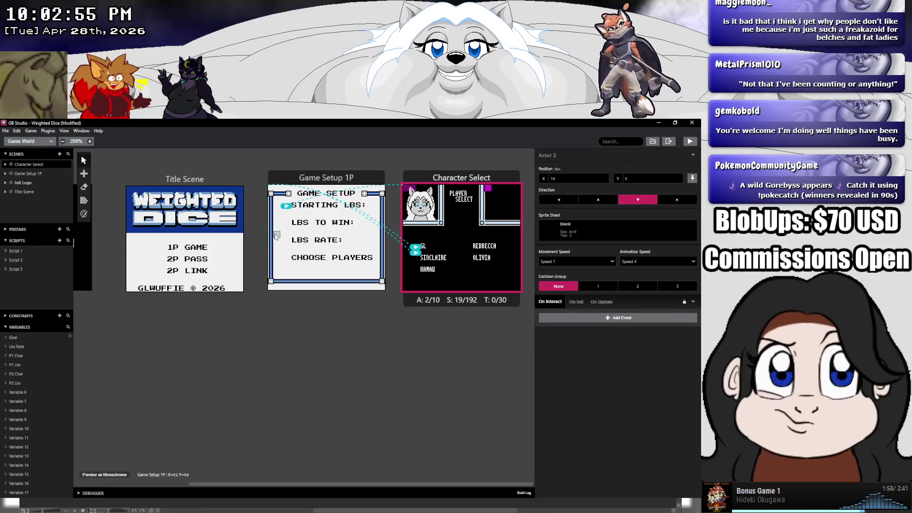
left_click(420, 209)
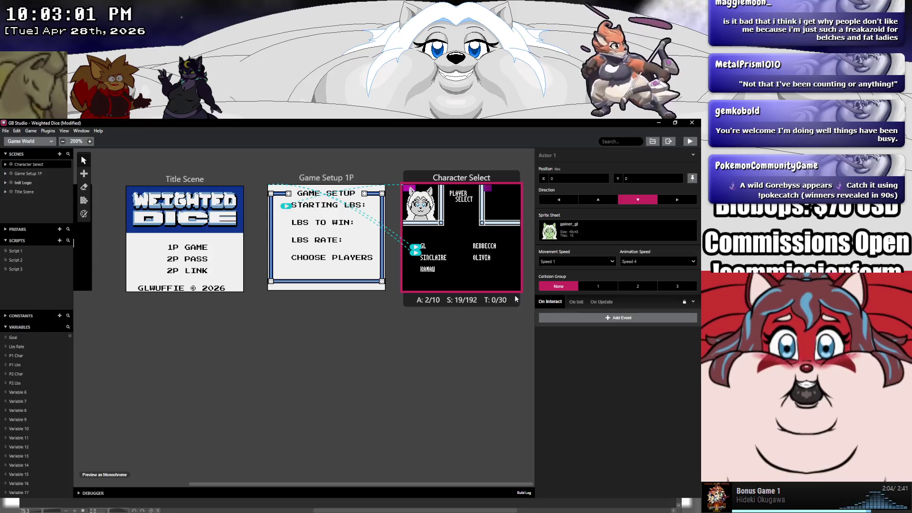
left_click(416, 249)
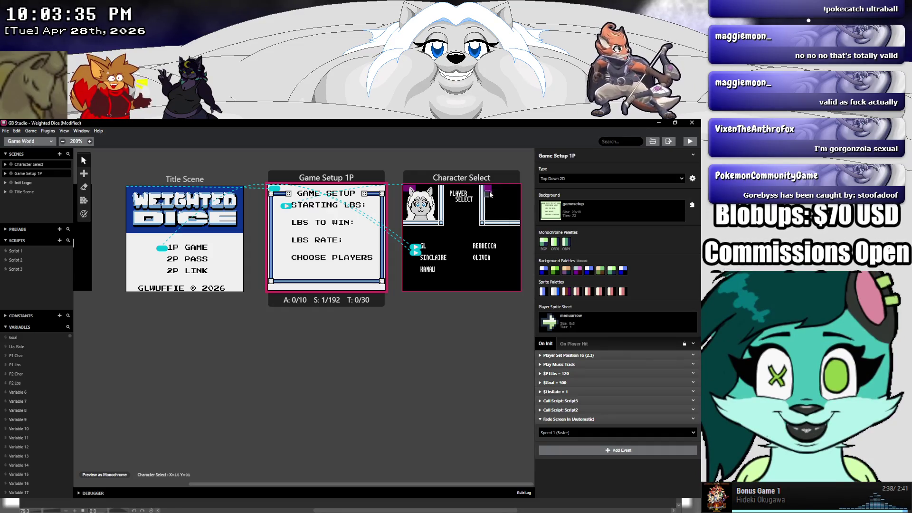
Assign gainer_rebbecca to Character Select's Actor 2 and drag that actor lower.
left_click(487, 189)
left_click(553, 230)
left_click(567, 305)
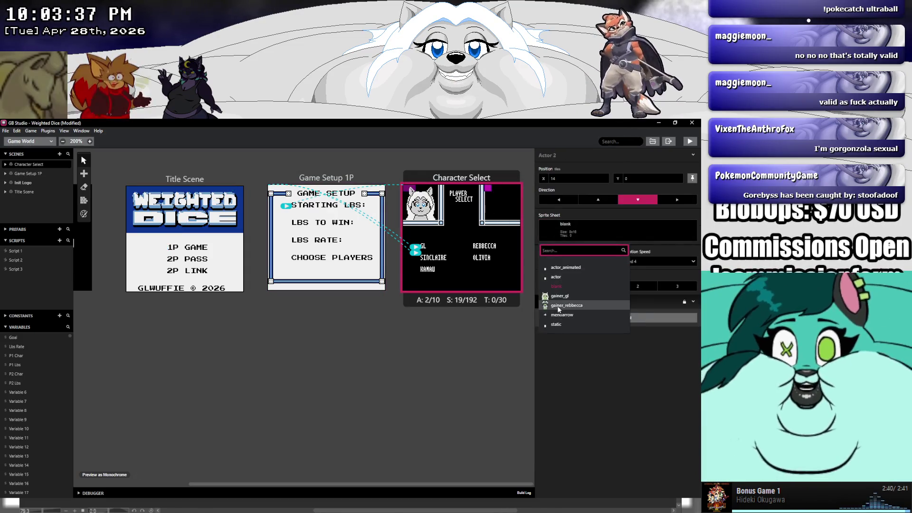
left_click_drag(487, 196, 489, 261)
left_click(458, 272)
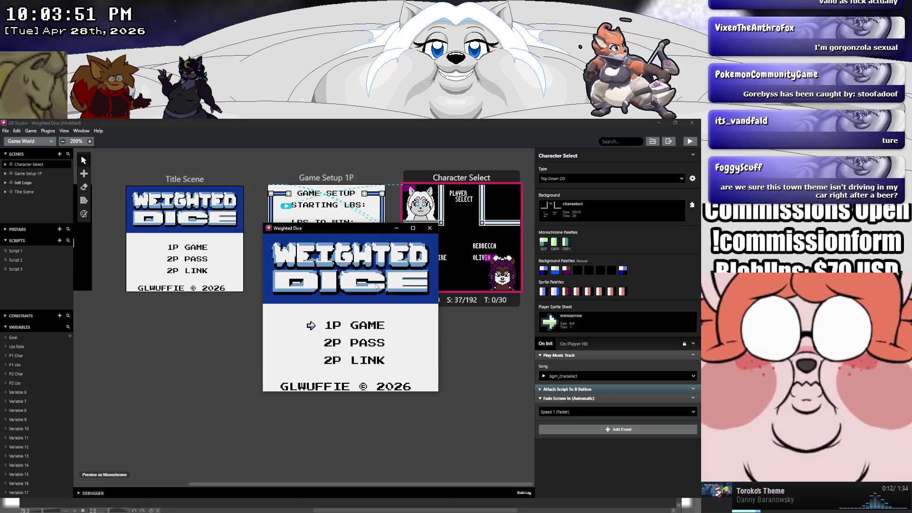
key("z")
key("Down")
key("Down")
key("Down")
key("z")
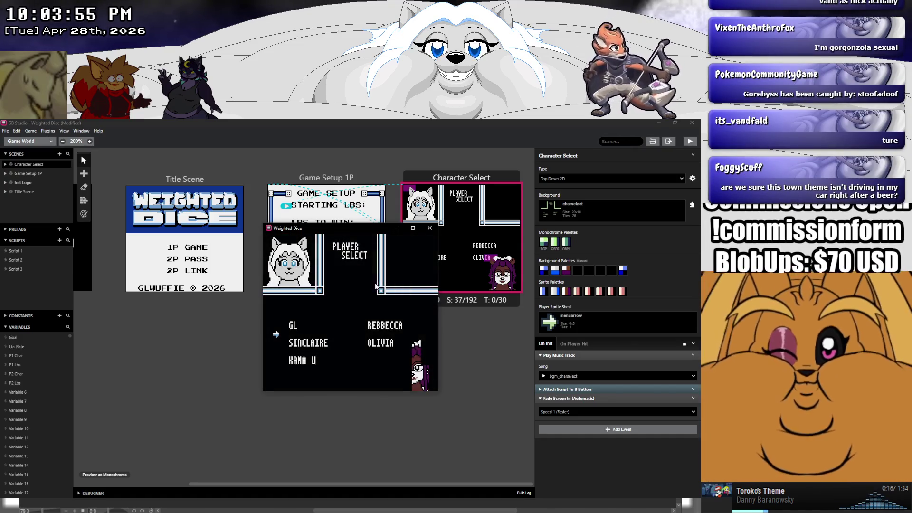
key("Right")
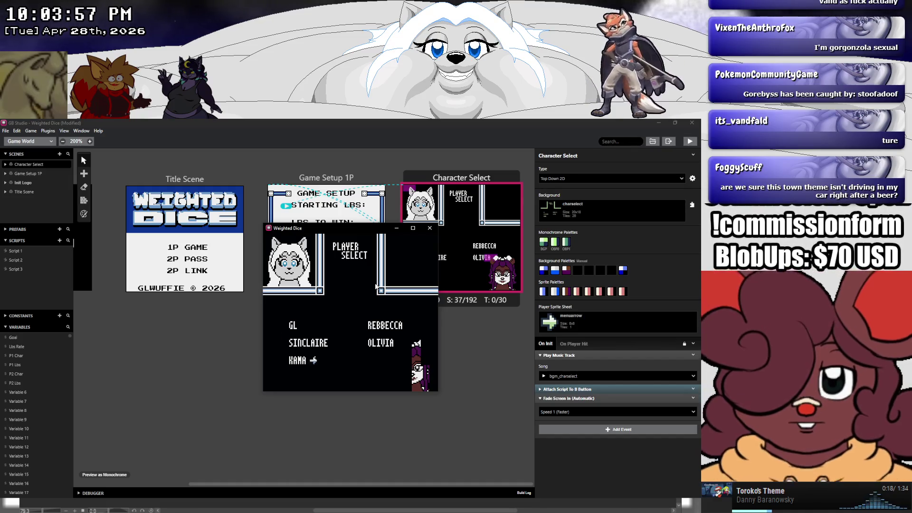
key("Right")
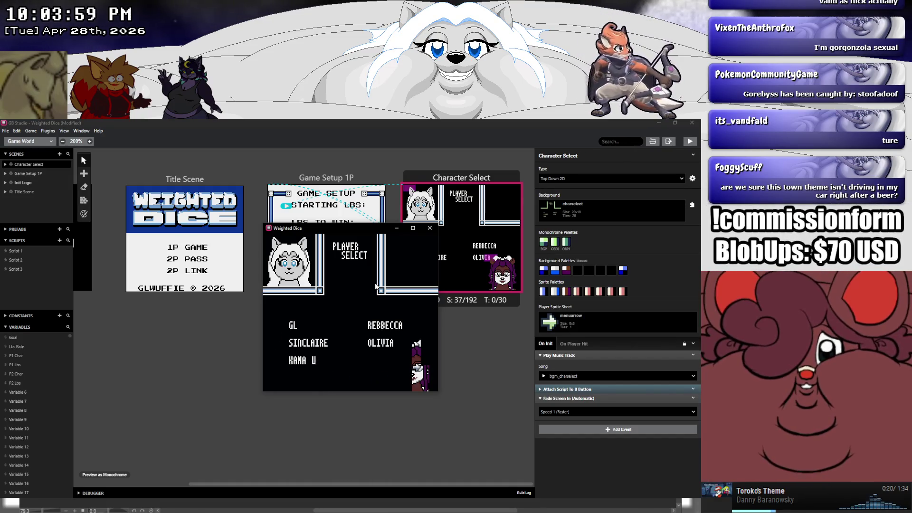
key("Up")
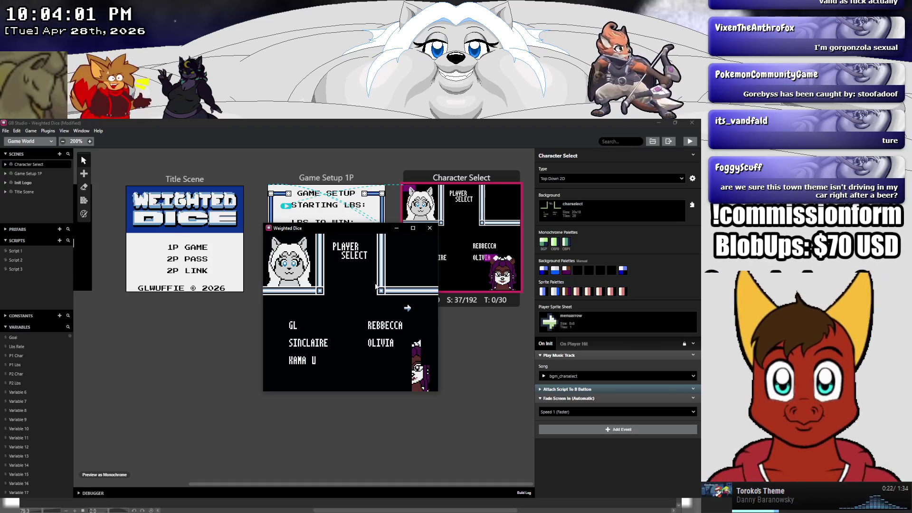
left_click(429, 228)
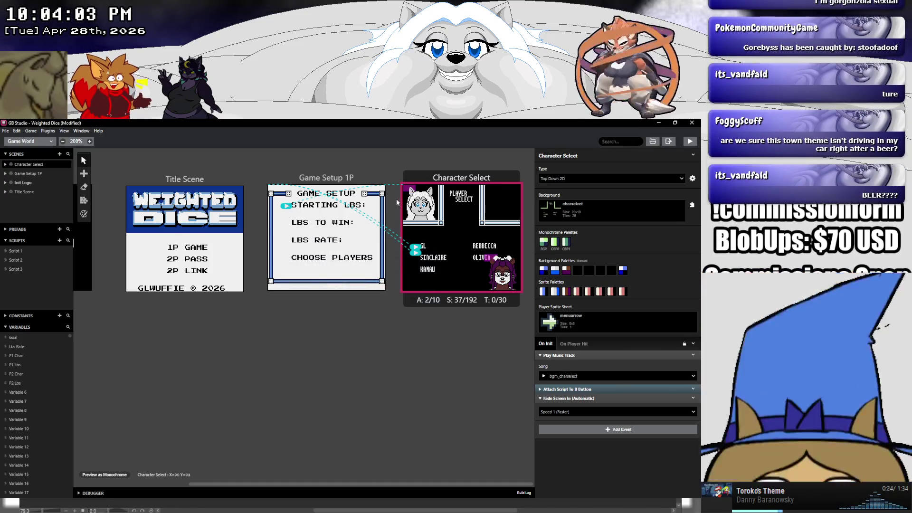
left_click_drag(405, 192, 405, 263)
Move Rebbecca's actor to the top-right at 14,0, save the project, and run a test build.
left_click_drag(490, 261, 490, 192)
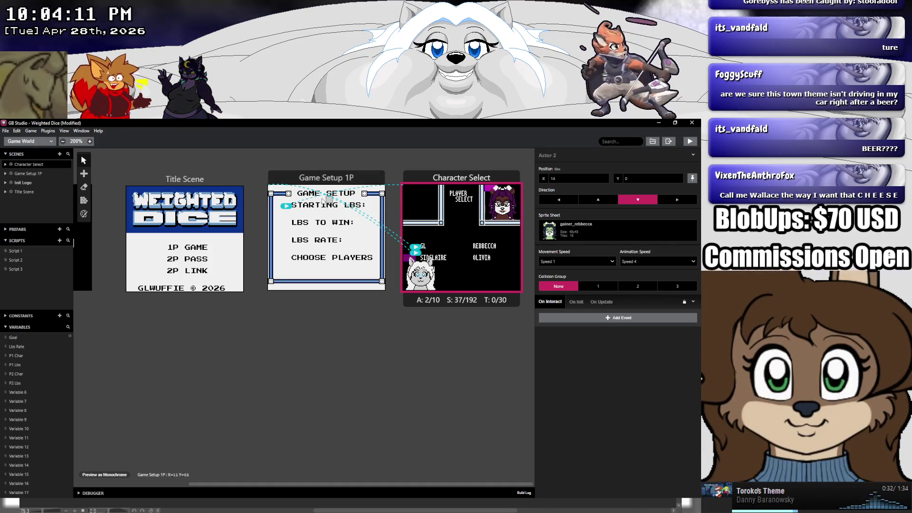
left_click(5, 131)
left_click(19, 167)
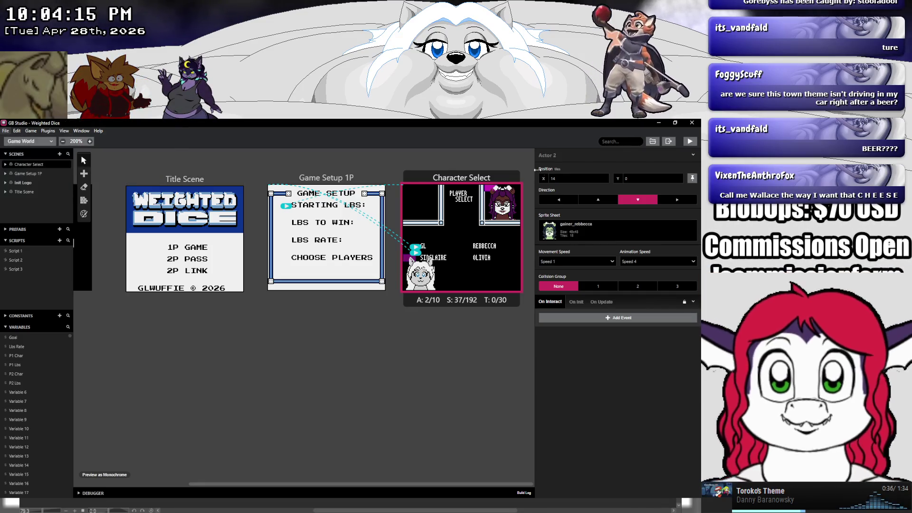
key("ctrl+p")
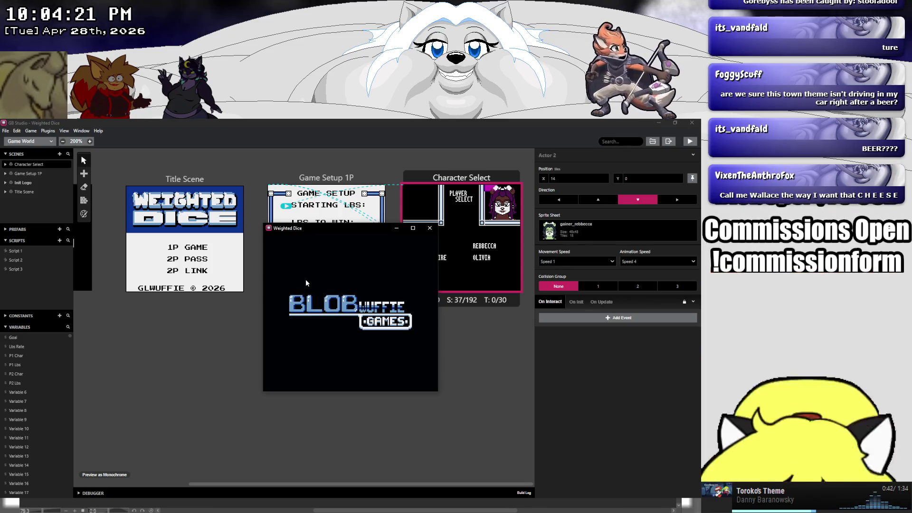
key("z")
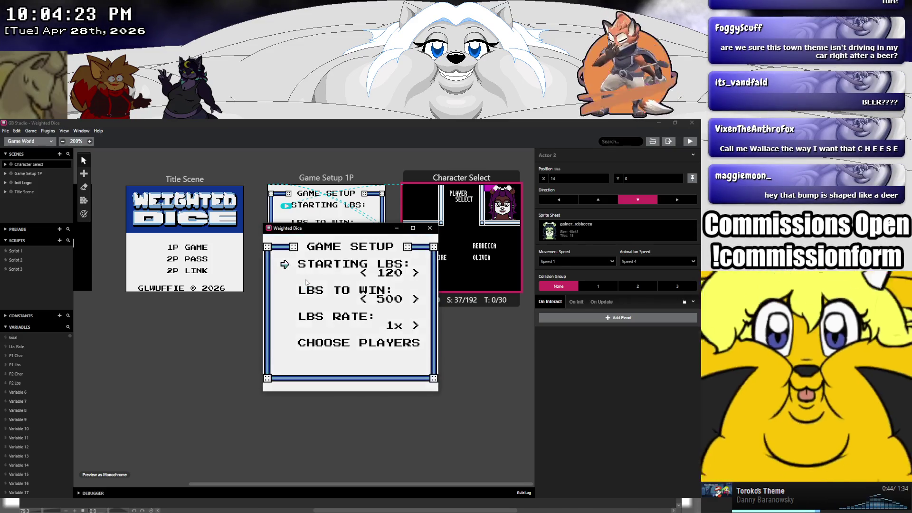
key("Return")
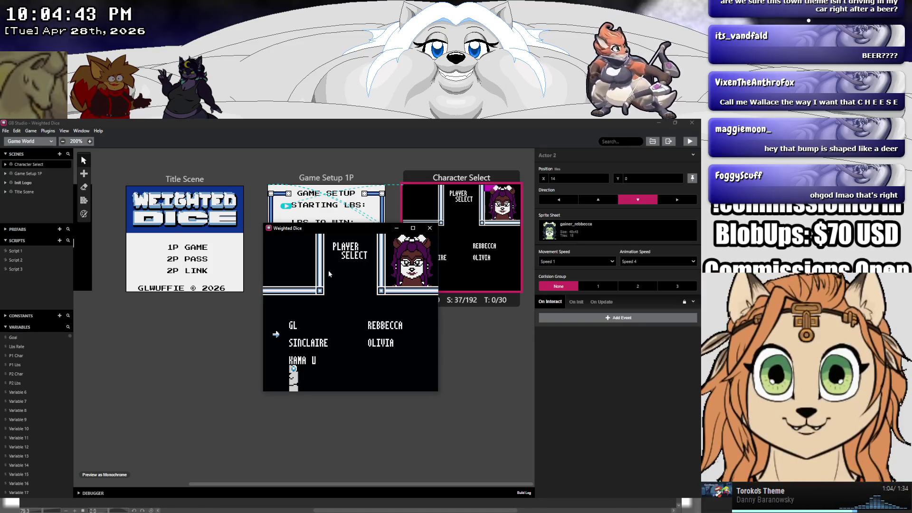
left_click(430, 228)
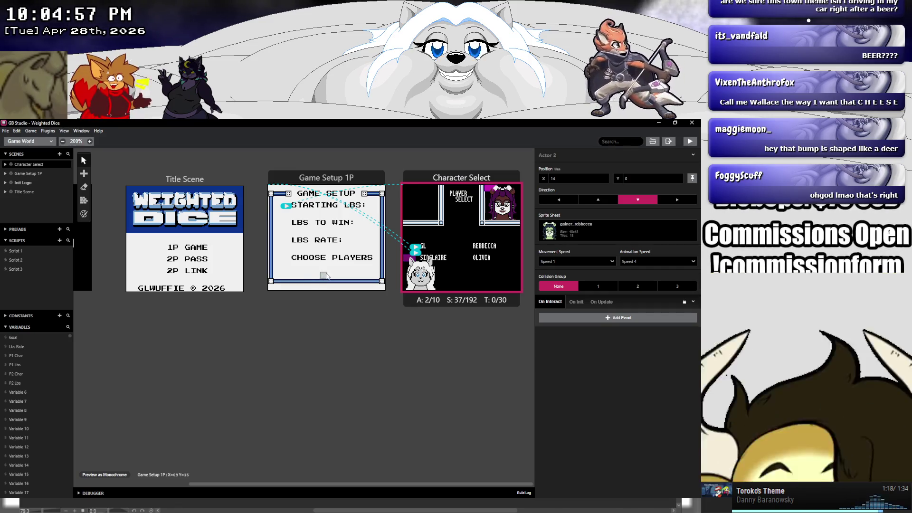
left_click(54, 505)
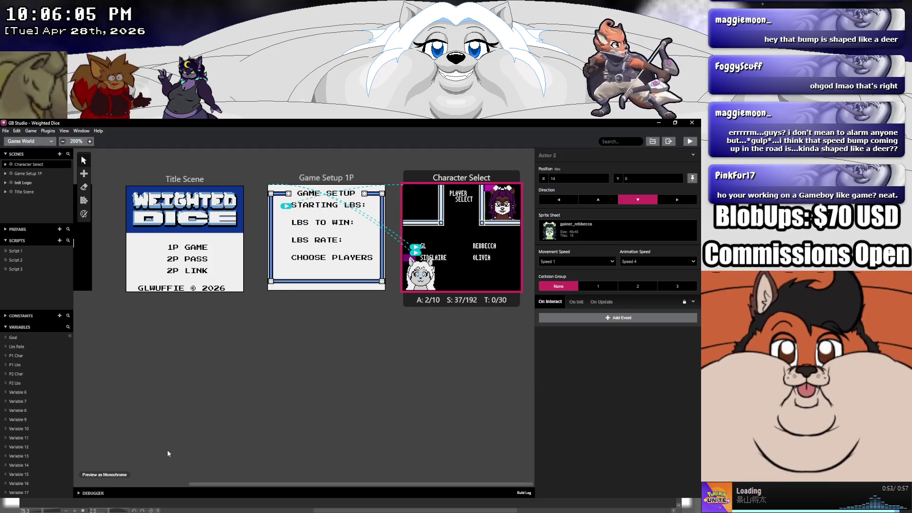
left_click(72, 504)
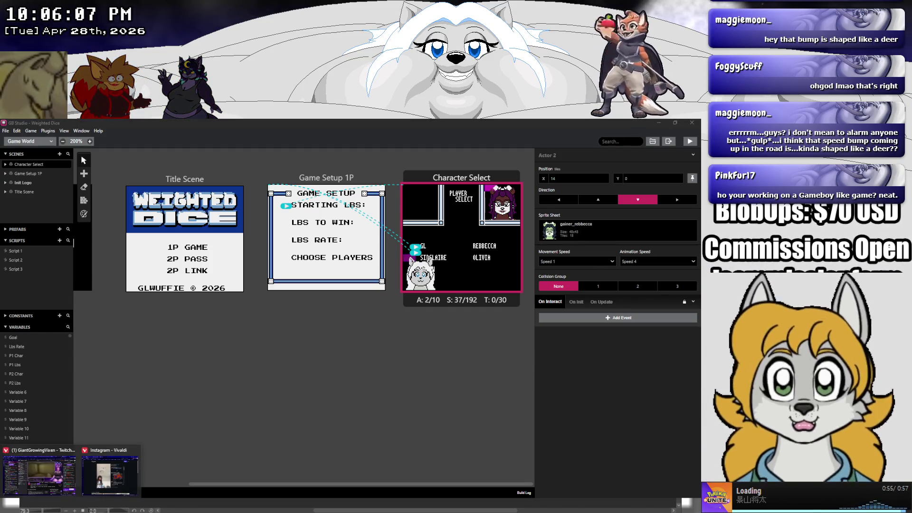